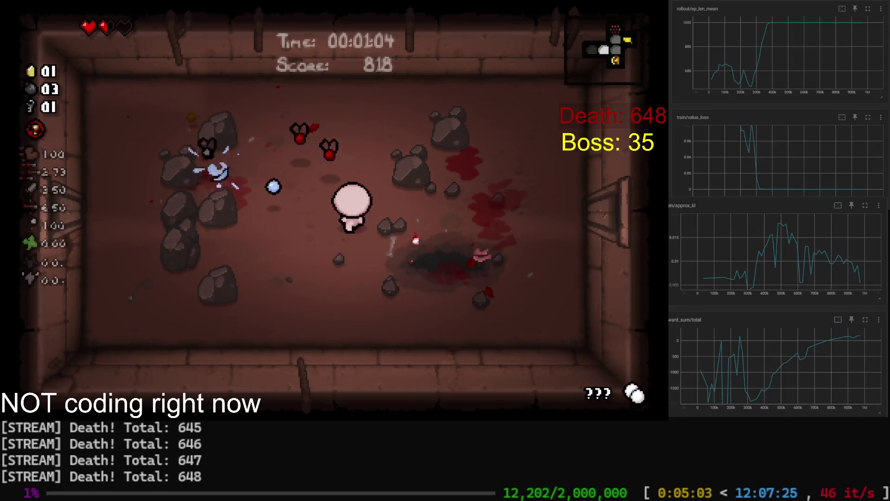
Finish off the flies and steer Isaac out of the first room into the next
key("s")
key("d")
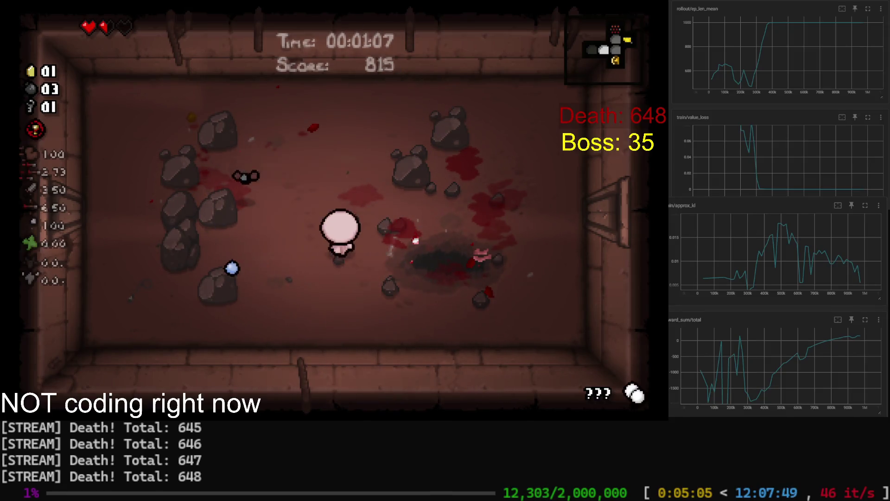
key("w")
key("a")
key("w")
key("a")
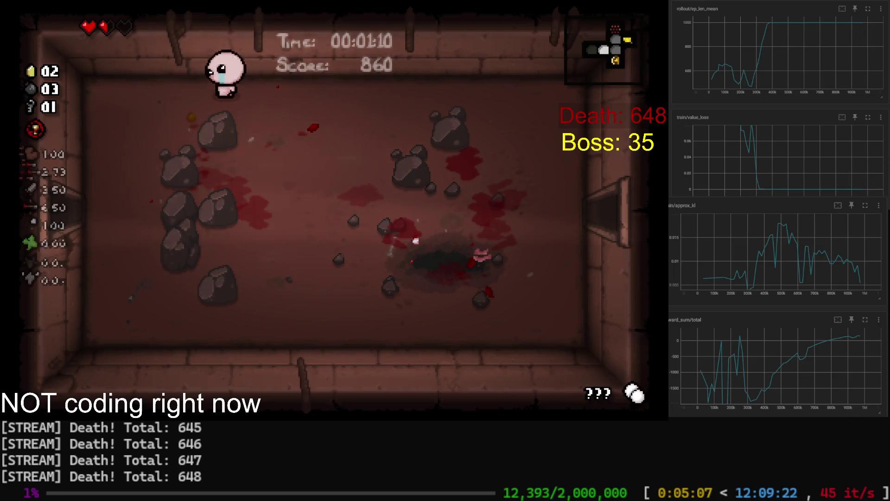
key("a")
Cross the new room firing tears left at its enemies
key("s")
key("a")
key("Left")
key("a")
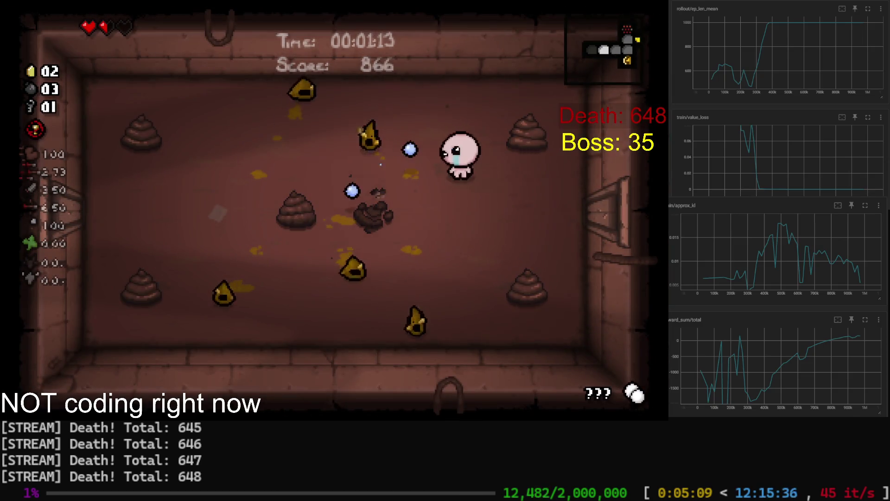
key("w")
key("a")
key("a")
Dodge around the room while shooting left and down, then drift to the lower-left
key("s")
key("a")
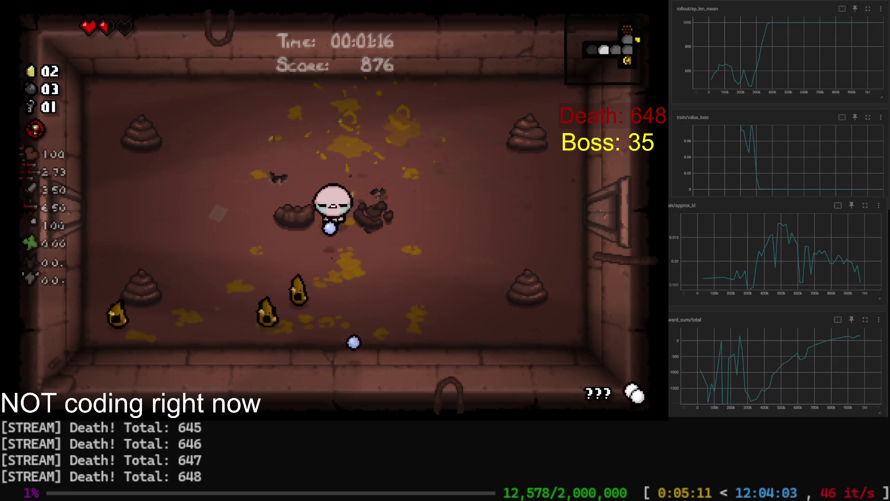
key("s")
key("w")
key("d")
key("a")
key("Left")
key("Down")
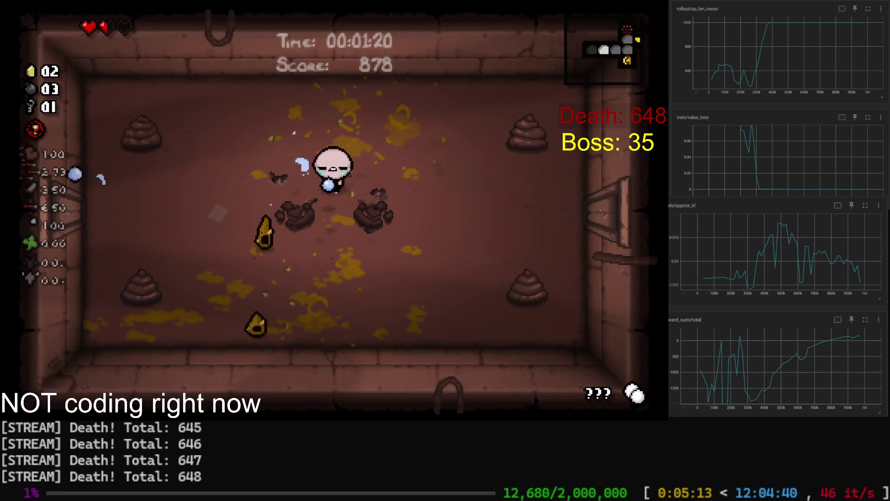
key("s")
key("a")
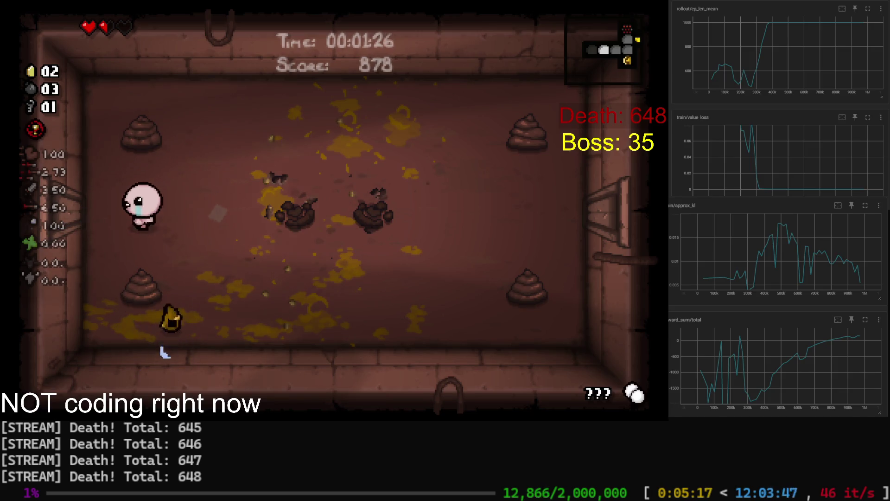
Return to the room centre, shoot right to clear it, and collect the coins
key("d")
key("w")
key("d")
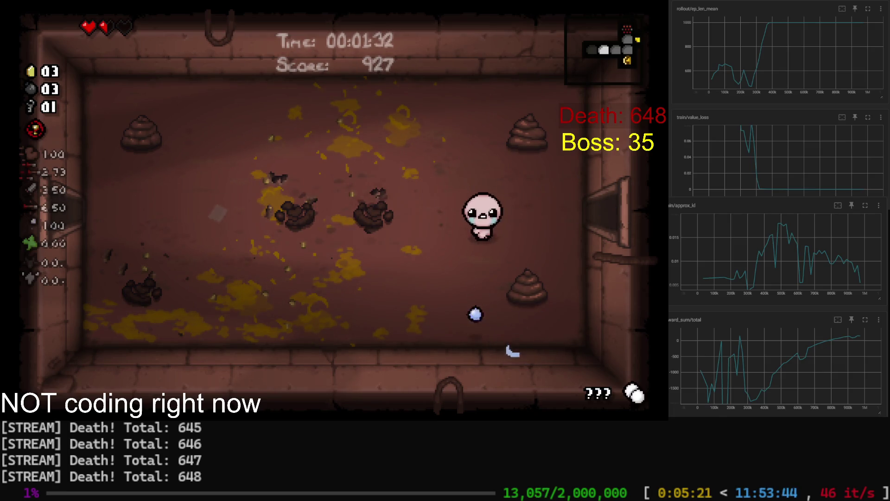
key("w")
key("a")
key("Right")
key("d")
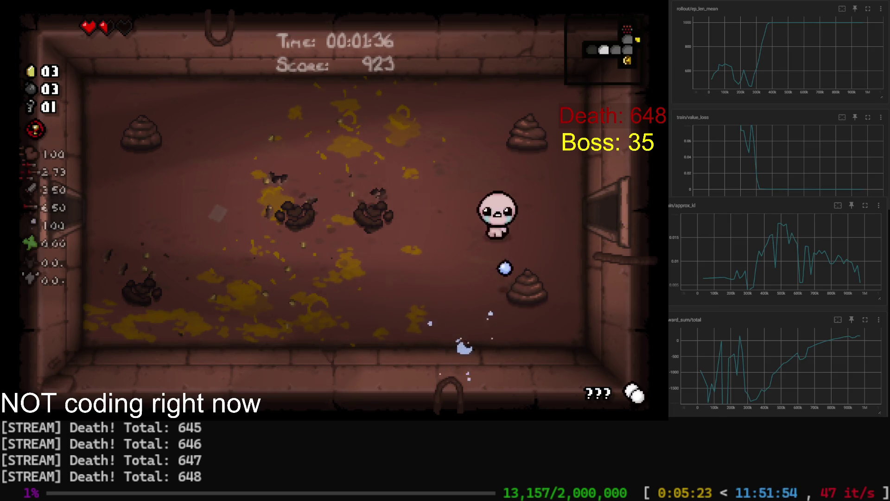
key("d")
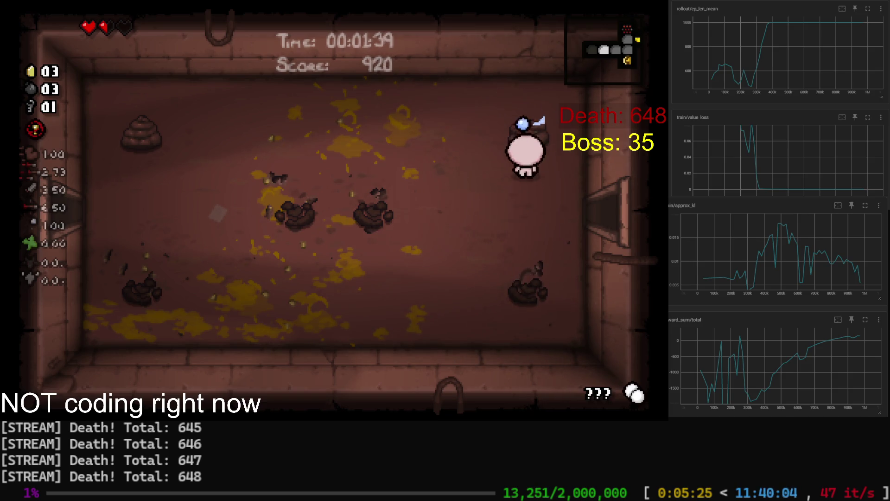
key("a")
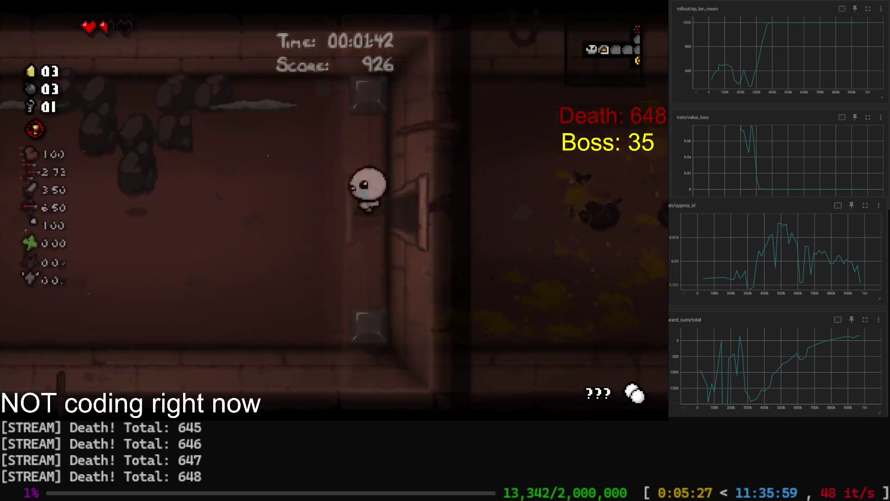
Enter the next room and dodge the black enemy around the chest
key("s")
key("s")
key("s")
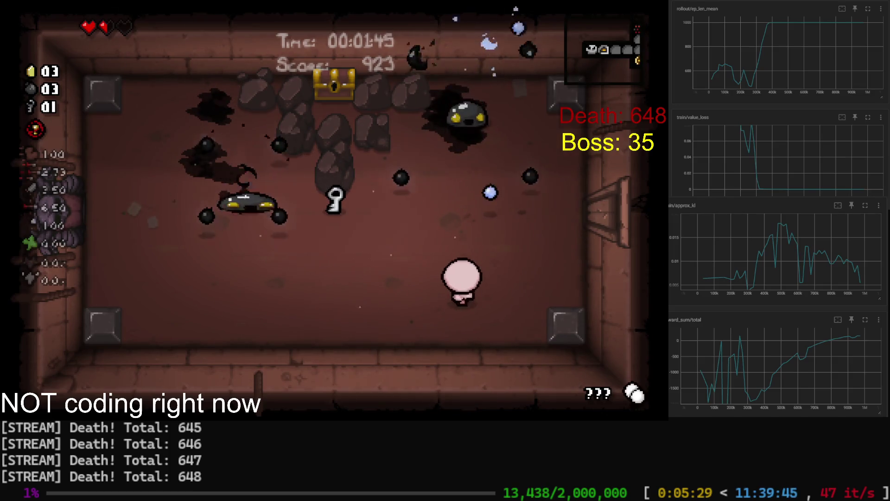
key("w")
key("a")
key("d")
key("d")
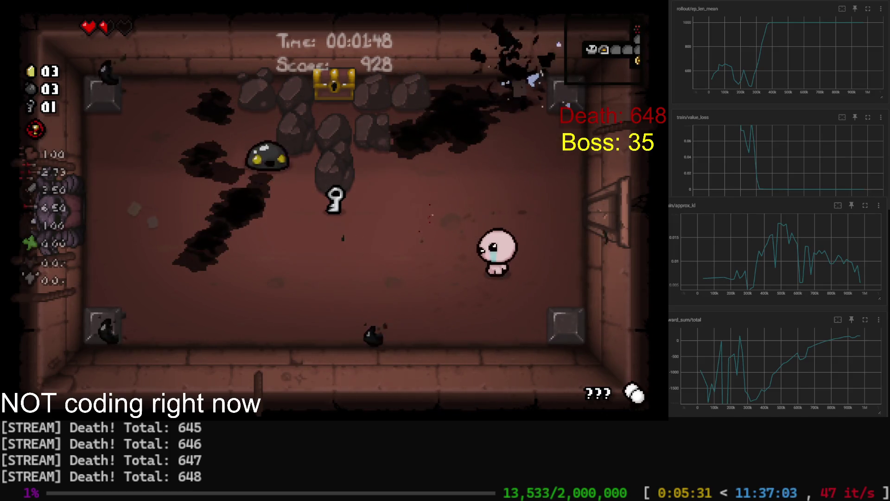
key("a")
key("a")
key("s")
Keep firing left while dodging until the black enemy bursts
key("d")
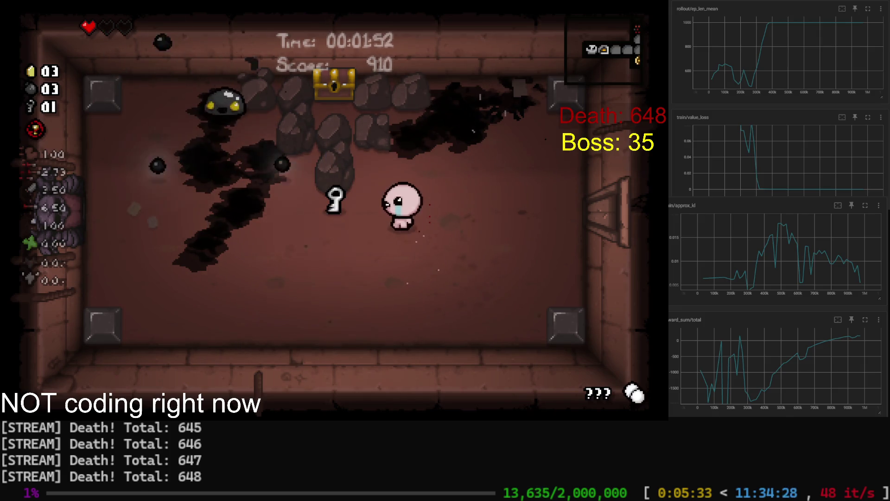
key("a")
key("Left")
key("d")
key("d")
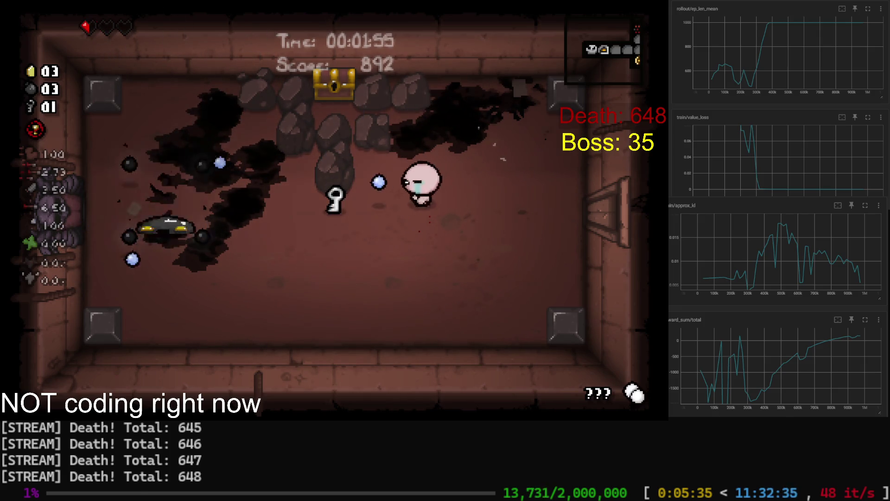
key("Left")
key("s")
key("d")
key("d")
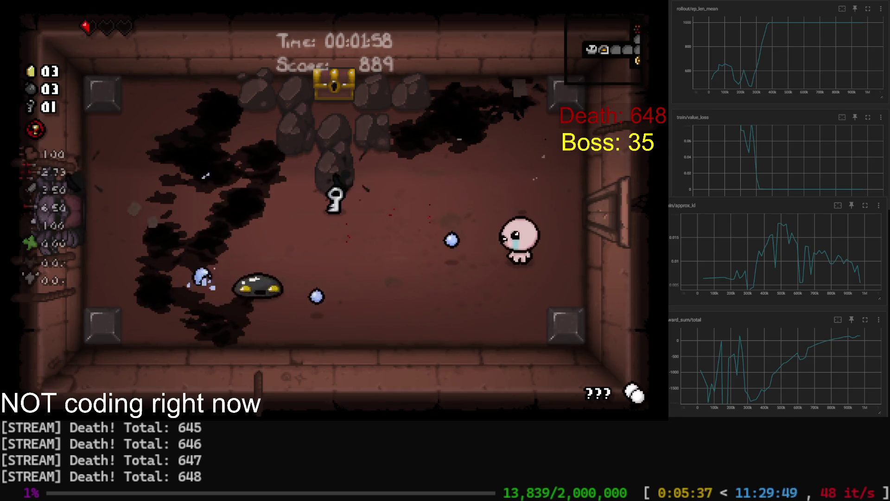
key("s")
key("d")
key("Left")
Work up and across to the room's right side while shooting left
key("w")
key("Left")
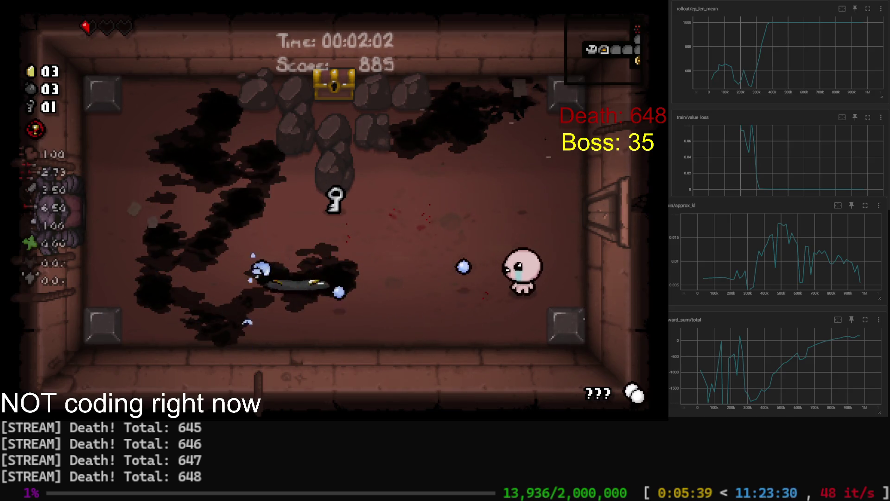
key("d")
key("w")
key("a")
key("d")
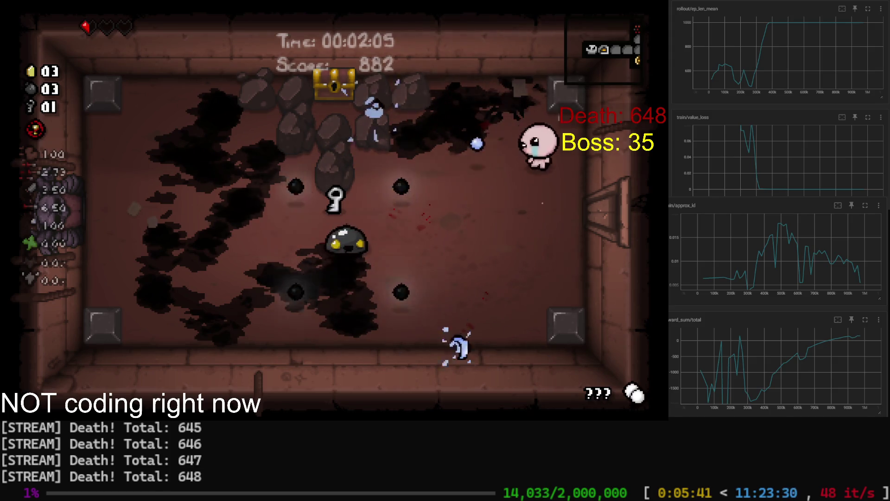
key("s")
key("d")
key("Left")
key("Left")
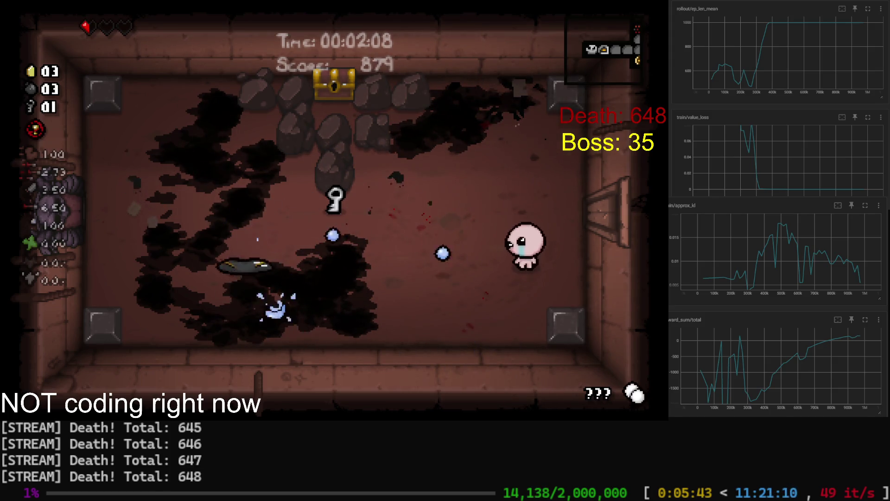
key("a")
key("w")
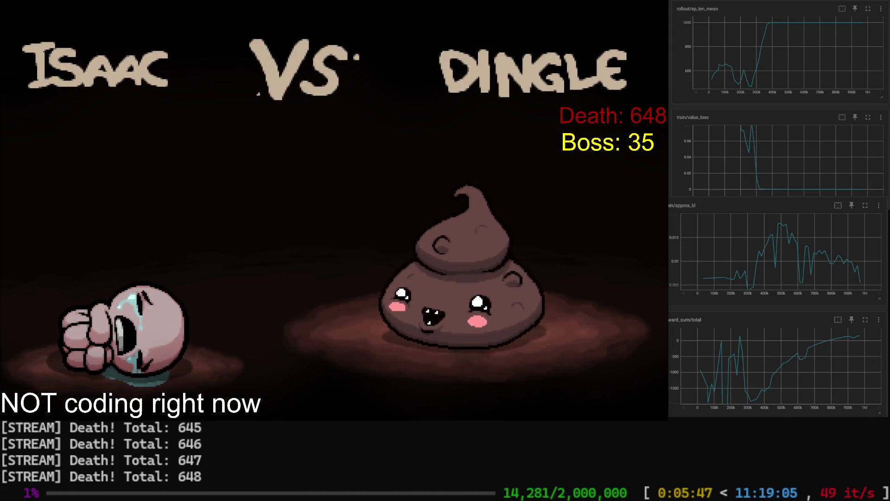
Fight the poop boss from the right side, firing left and dodging up and down
key("Left")
key("s")
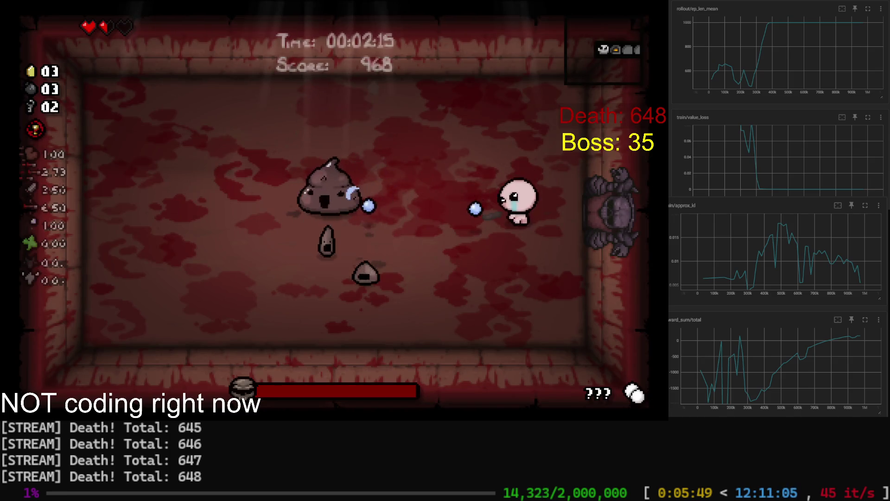
key("s")
key("w")
key("a")
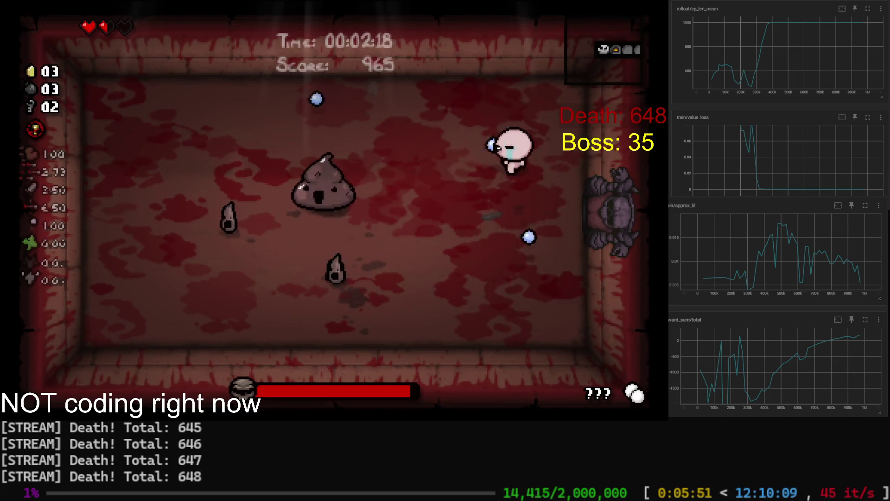
key("s")
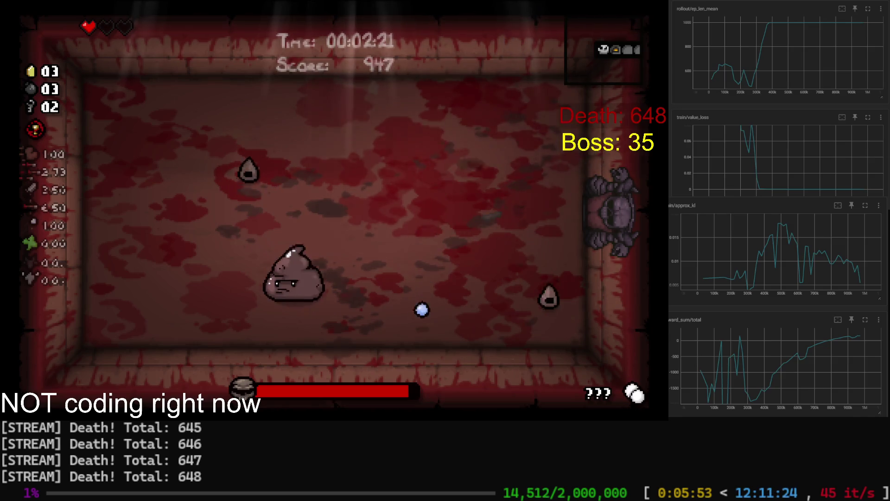
key("w")
Circle toward the centre and top wall, then move down into the boss and die (649 deaths)
key("s")
key("a")
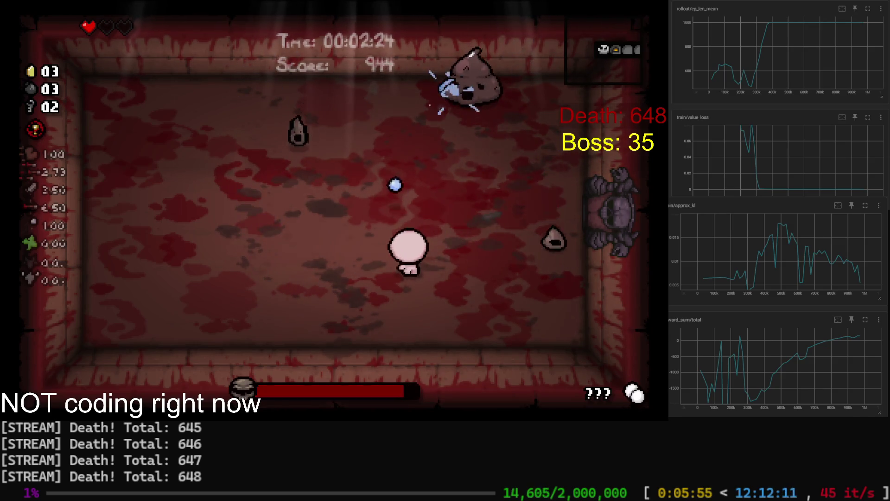
key("a")
key("w")
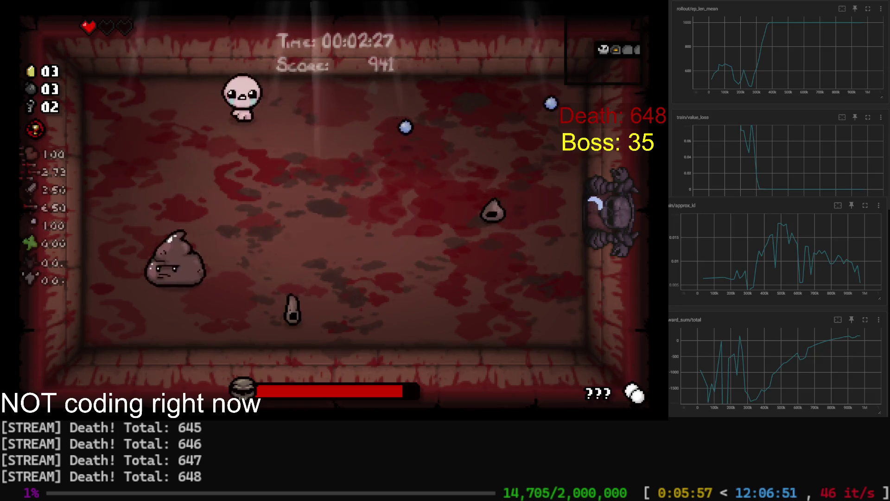
key("s")
key("d")
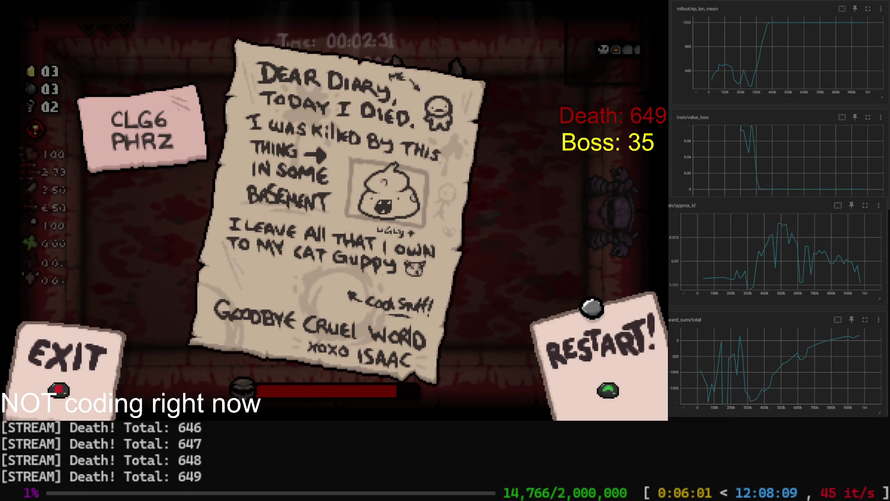
Dismiss the death diary, walk left into the item room and pick up Mega Bean
key("Return")
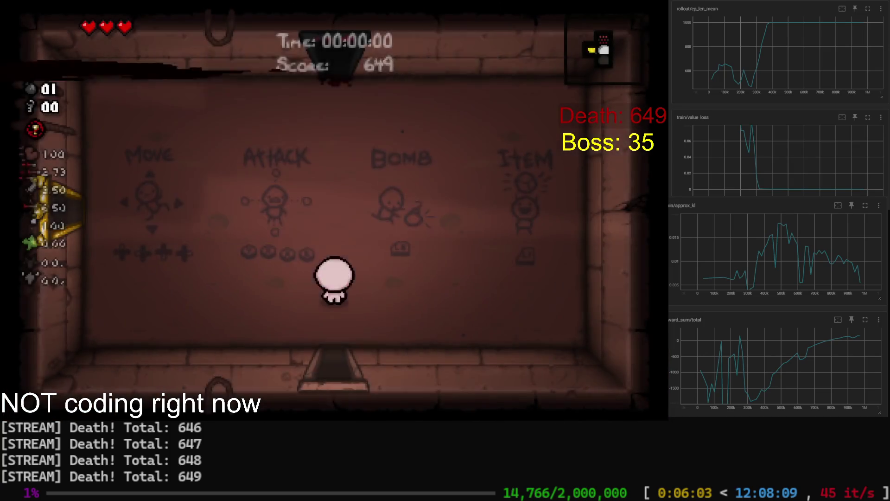
key("a")
key("s")
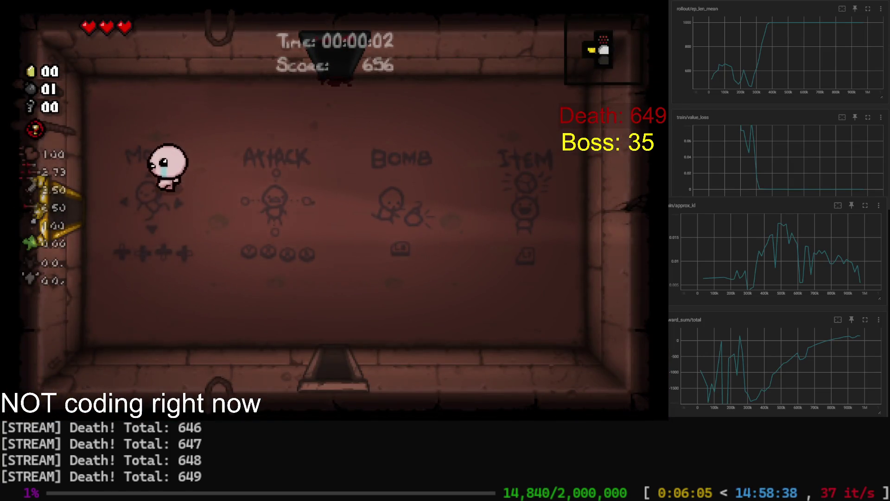
key("w")
key("a")
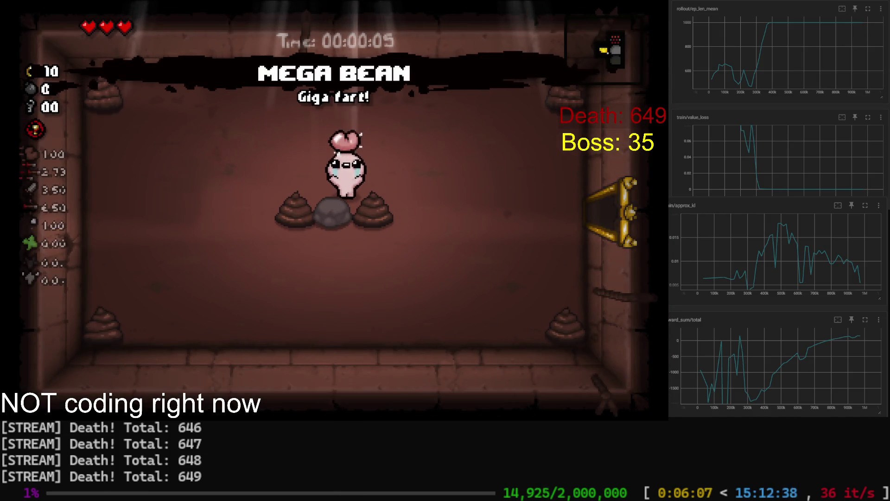
key("w")
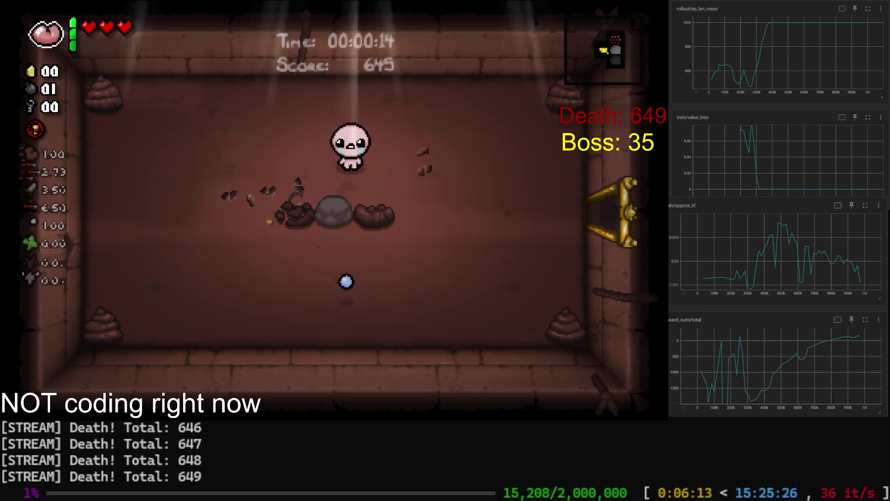
Sweep along the top and right of the room firing down, then exit right to the starting room
key("d")
key("w")
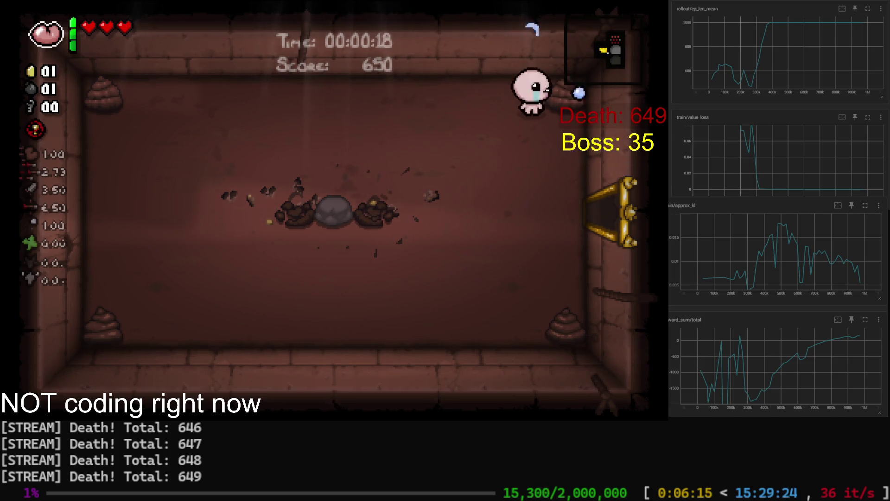
key("s")
key("Down")
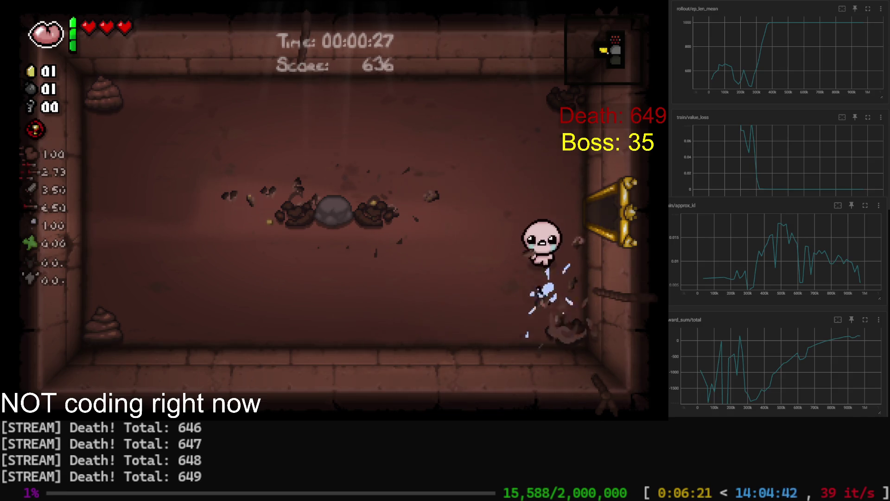
key("d")
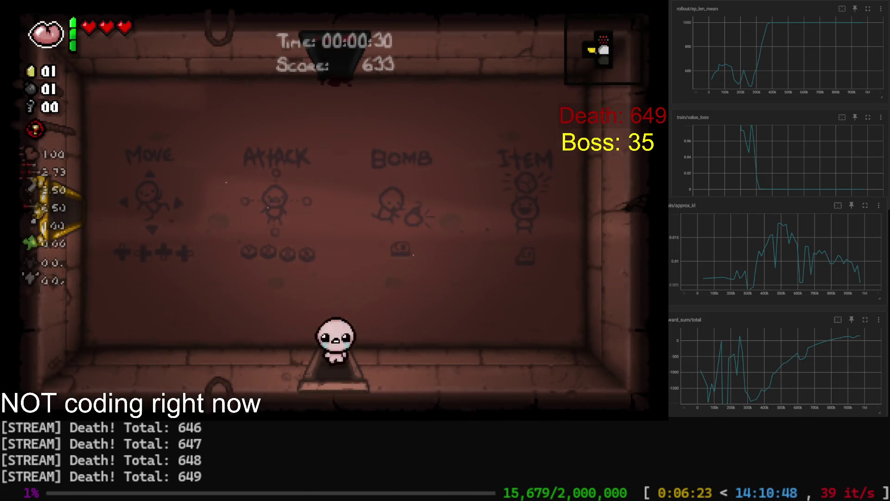
Leave through the bottom door and push down-right shooting the new room's enemies
key("s")
key("Down")
key("s")
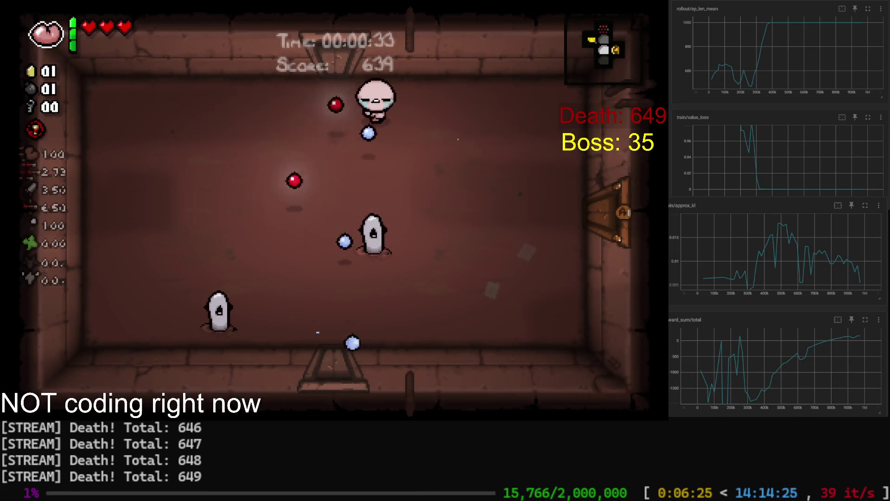
key("d")
key("s")
key("s")
key("d")
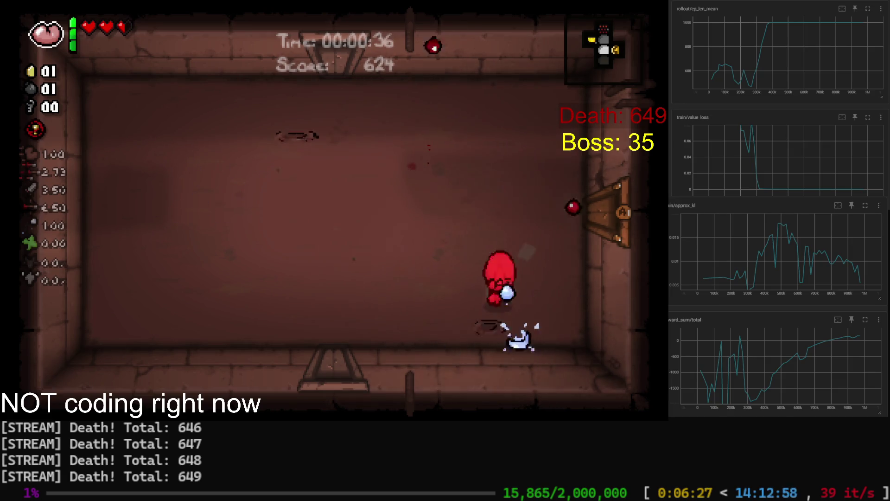
Weave around the rock-filled room killing the gapers with left and downward tears
key("w")
key("a")
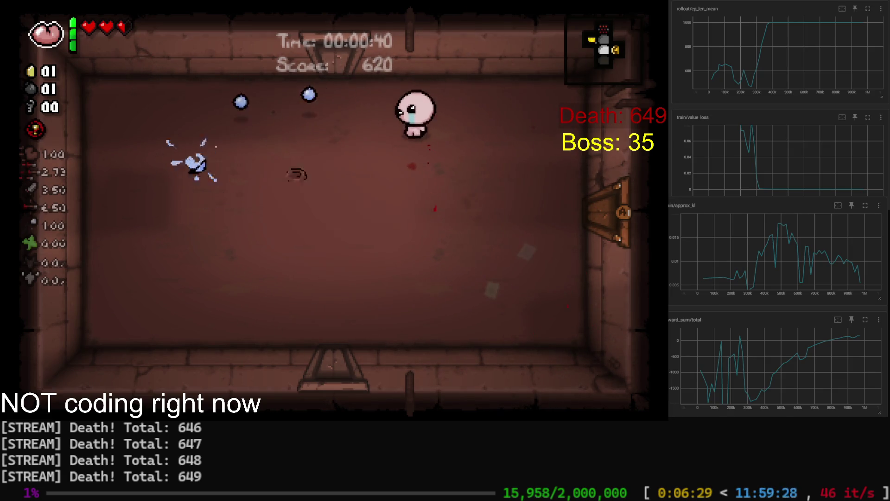
key("w")
key("a")
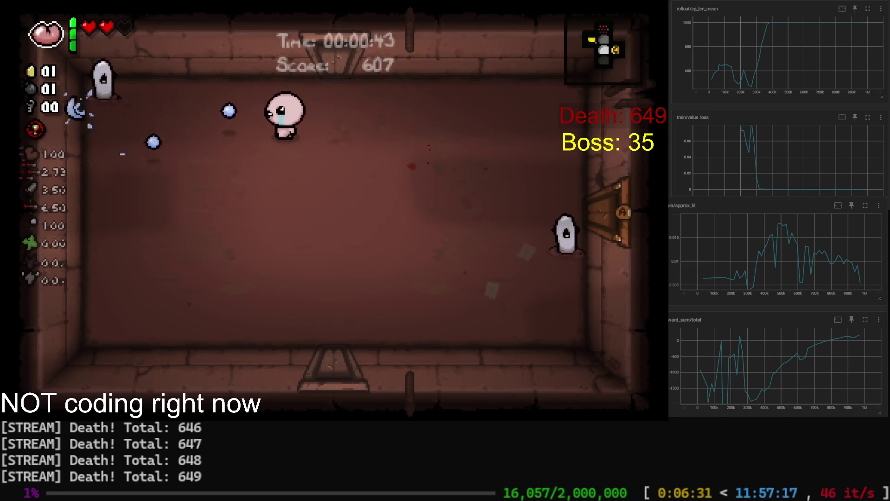
key("w")
key("d")
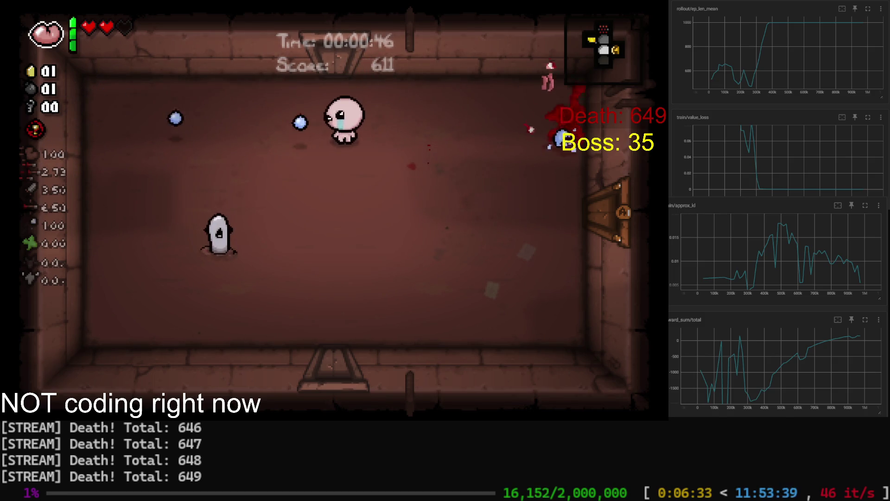
key("s")
key("a")
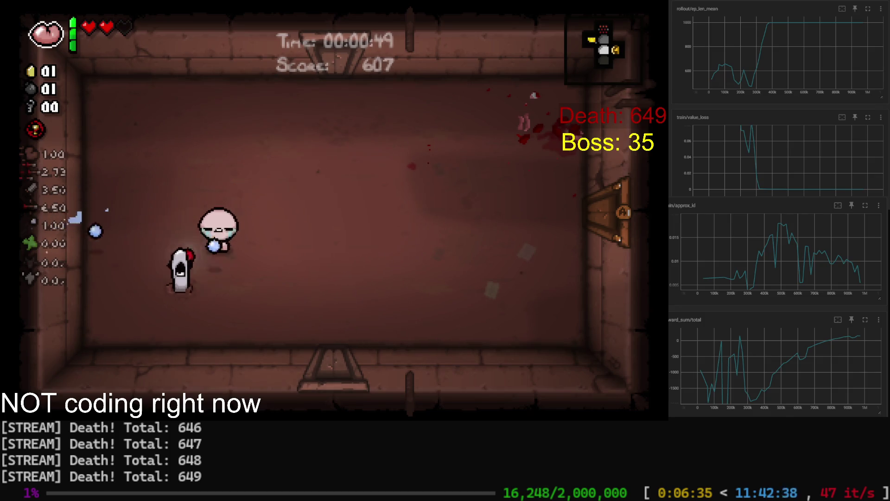
key("w")
key("Down")
Head right into the shop, then back out and on into the next room
key("d")
key("Right")
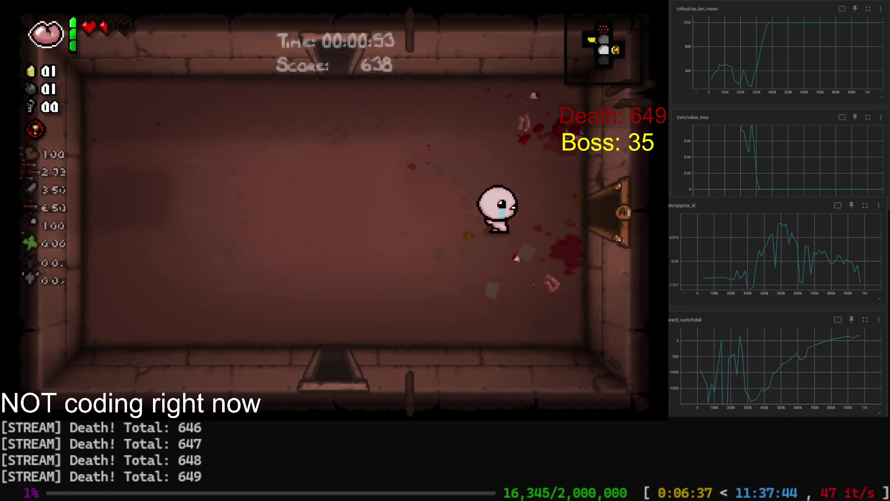
key("d")
key("a")
key("a")
key("s")
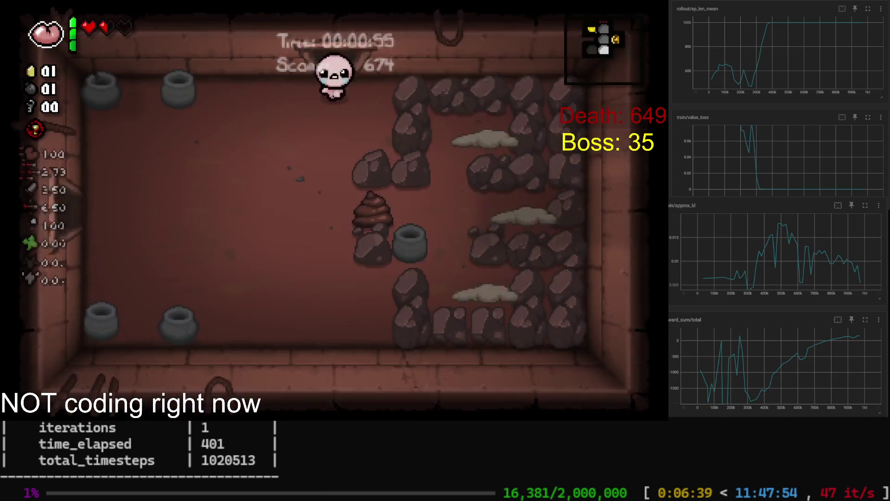
key("Right")
key("Right")
key("a")
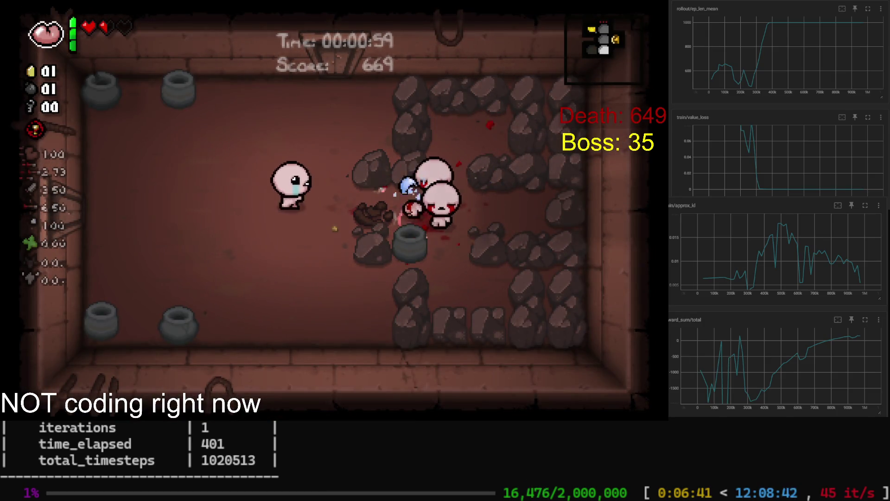
Finish the enemies near the rocks, grab the key, and walk into the room to the left
key("d")
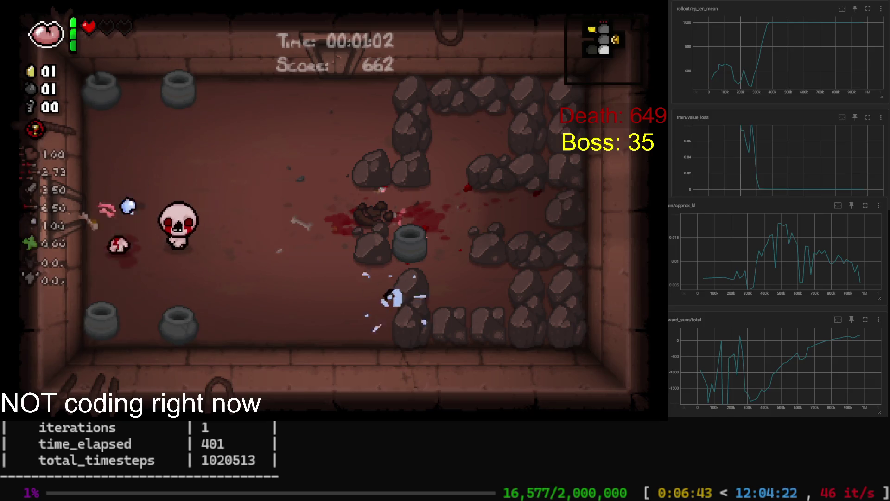
key("w")
key("a")
key("Up")
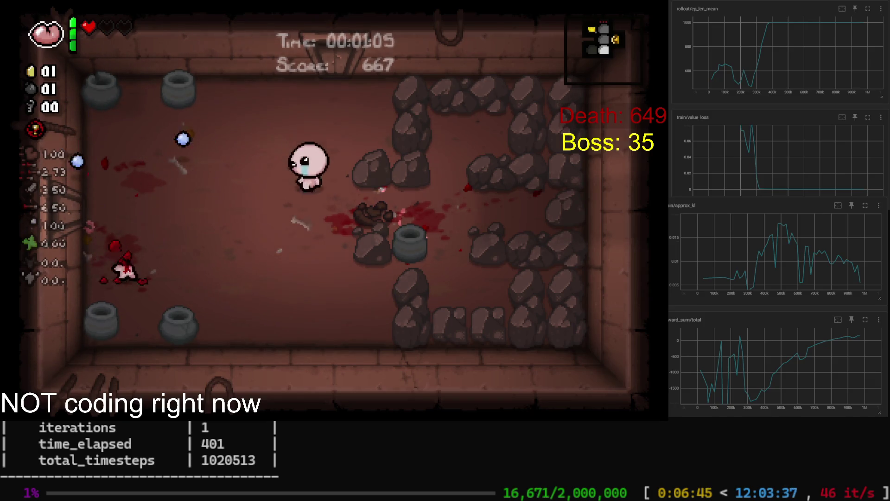
key("w")
key("d")
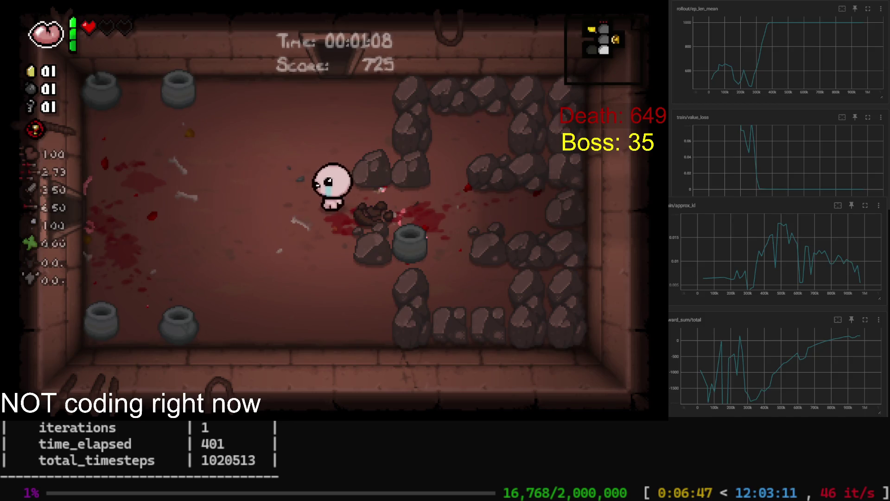
key("a")
key("s")
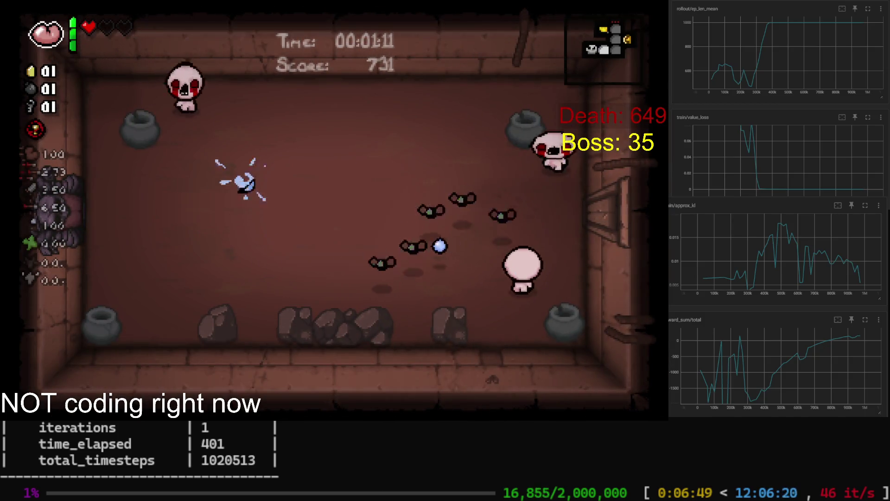
Retreat from the flies until Isaac dies (650 deaths), then restart from the death diary
key("w")
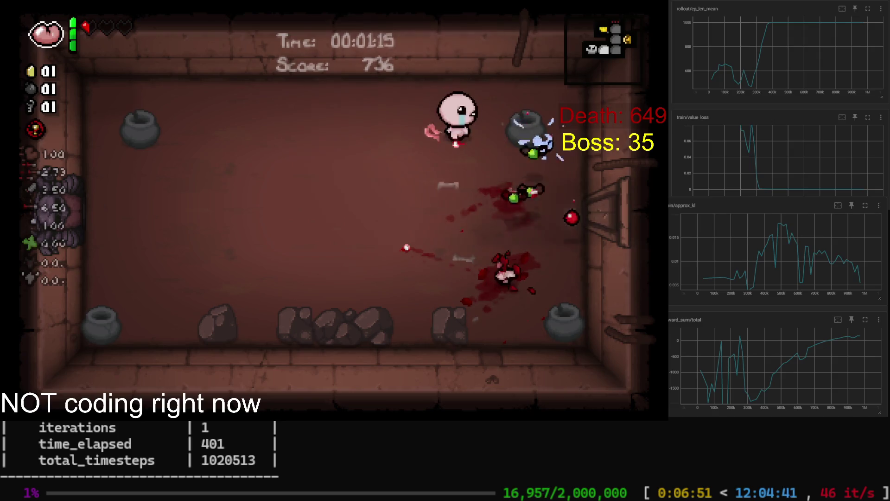
key("a")
key("a")
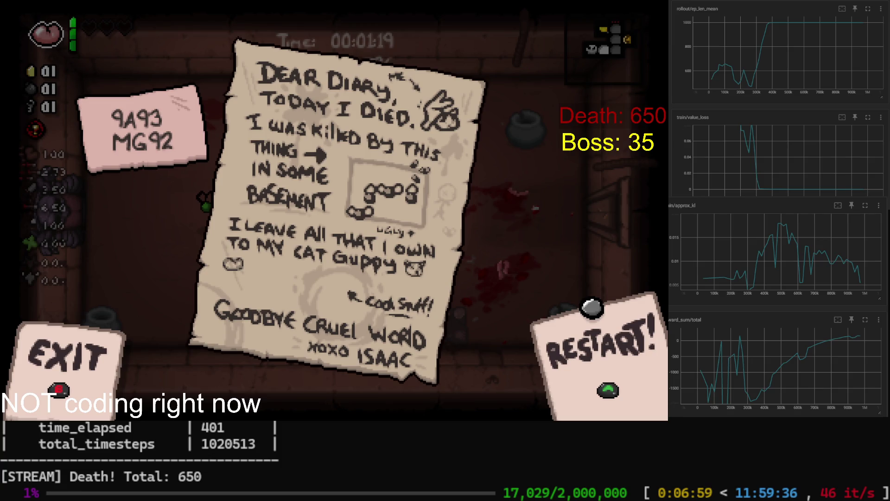
key("Return")
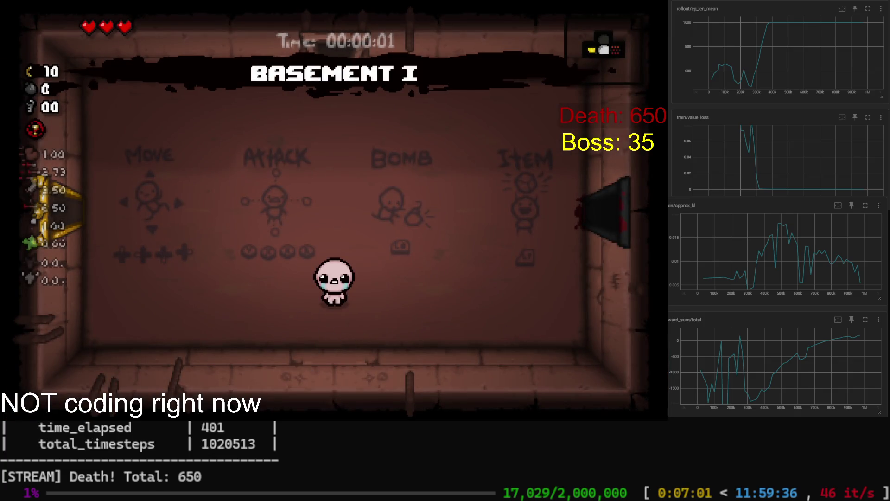
Cross the Basement I starting room and enter the left room while shooting
key("w+d")
key("a")
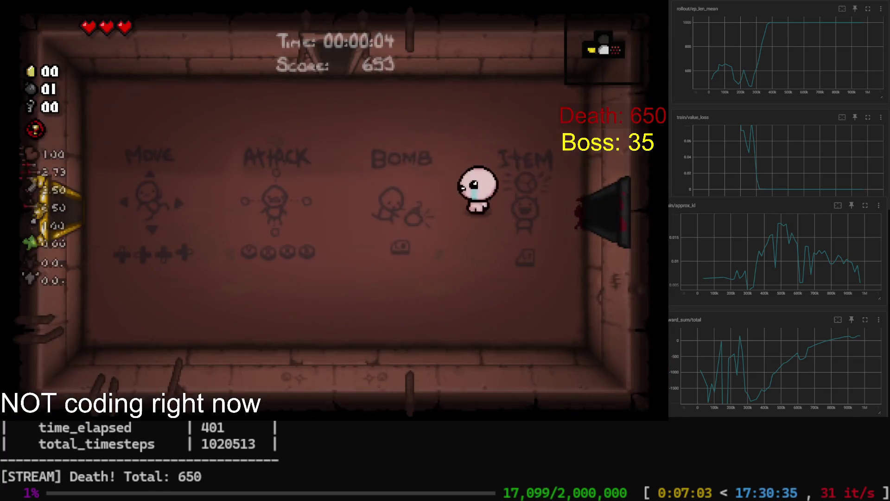
key("a")
key("Left")
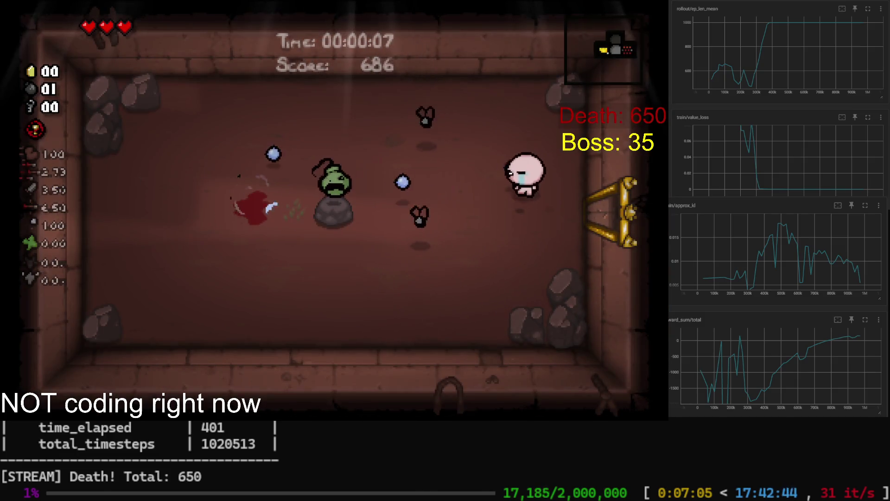
Leave the shop, collect the pedestal item and head through the starting room's upper exit
key("w")
key("a")
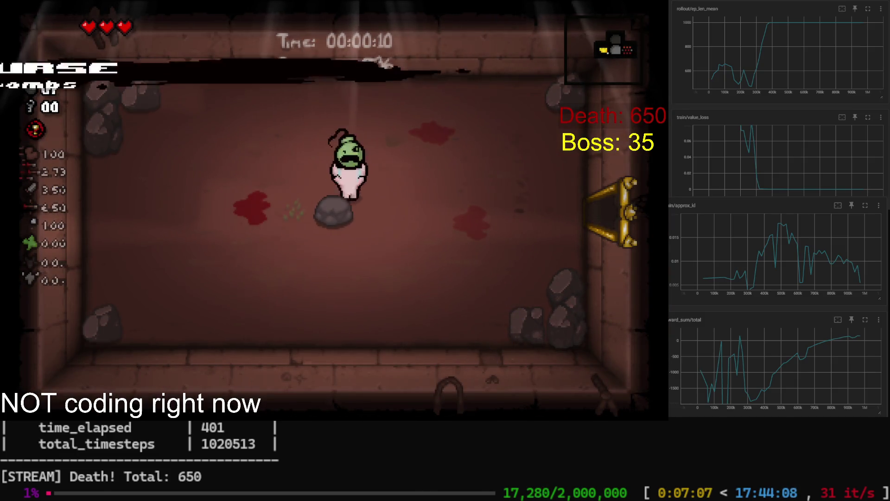
key("d")
key("d")
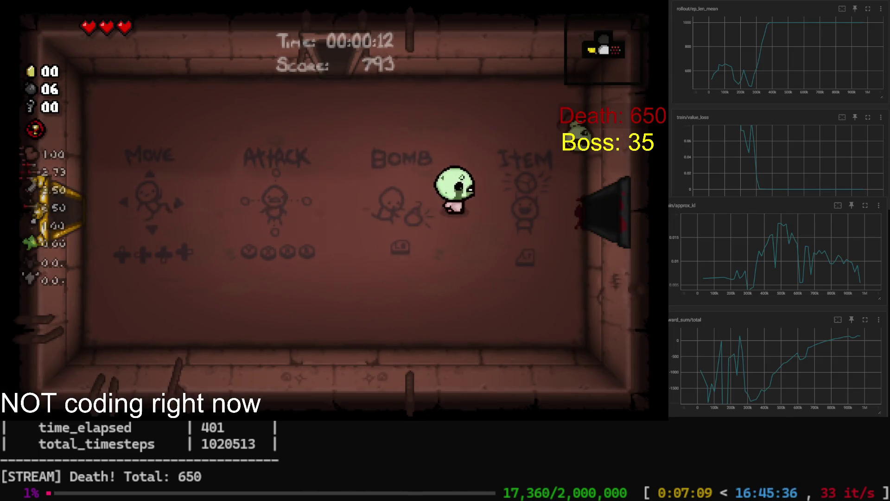
key("a")
key("w")
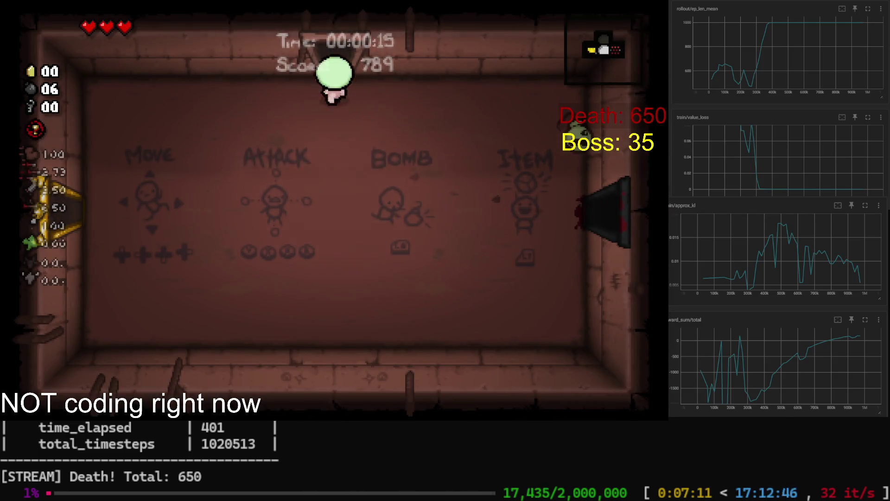
key("d")
Dodge and shoot the flies, retreating to the top-left corner until the last fly dies
key("w")
key("d")
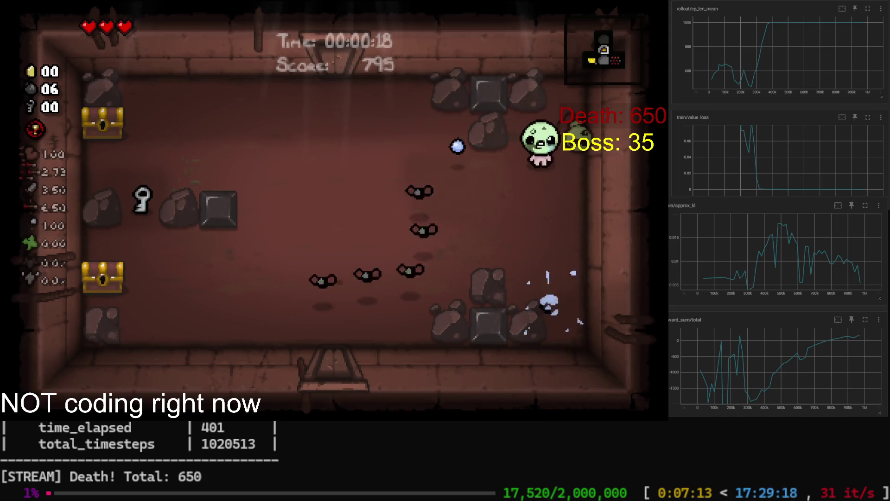
key("s")
key("a")
key("w")
key("a")
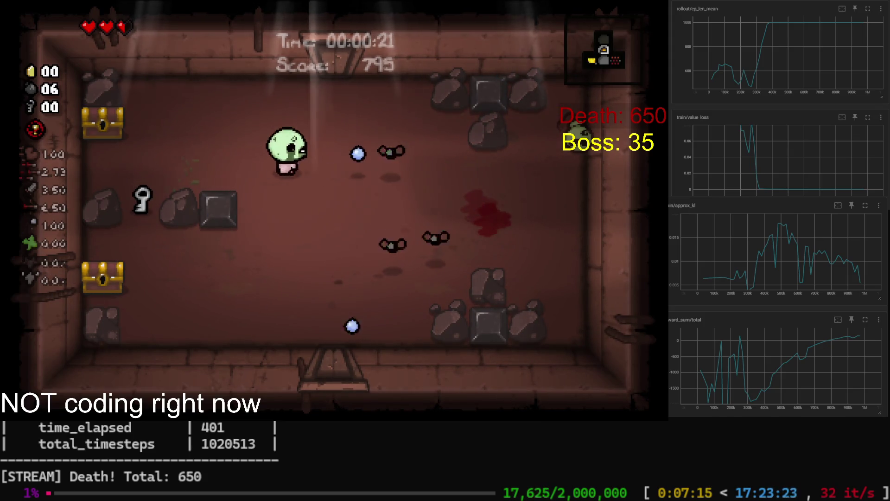
key("w")
key("a")
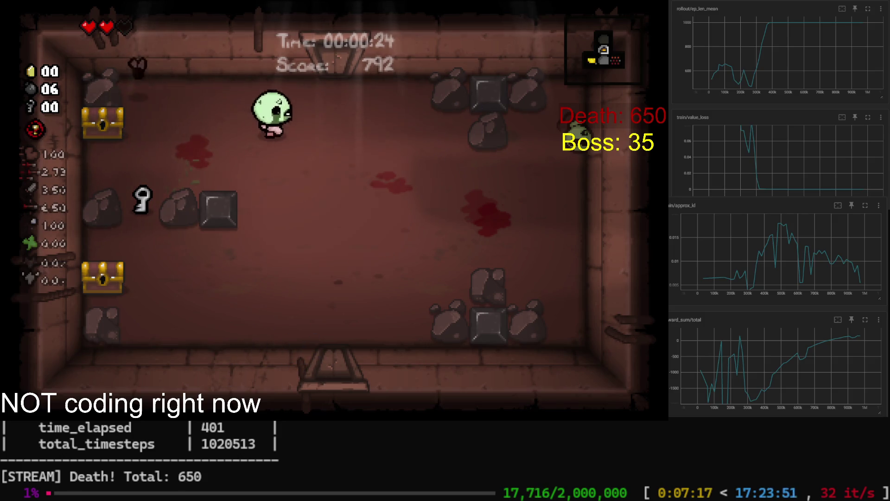
key("a")
key("s")
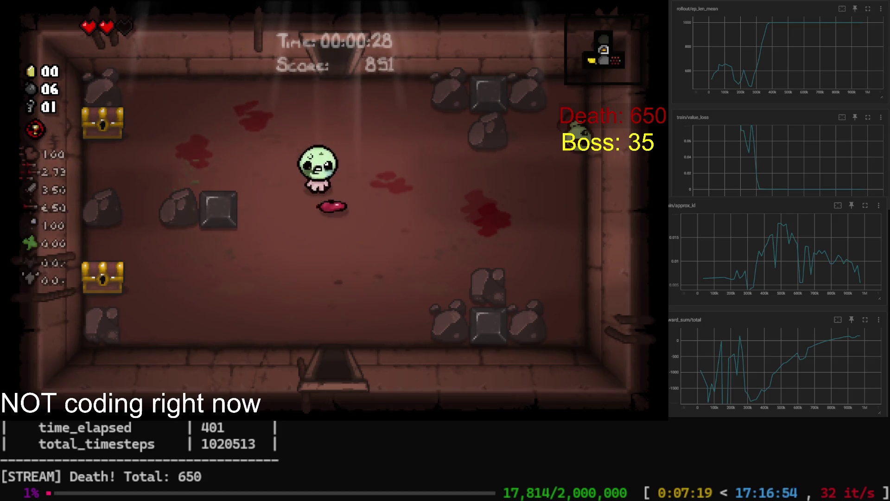
Go through the top exit, kill the enemy near the rocks and enter the room on the left
key("w")
key("w")
key("d")
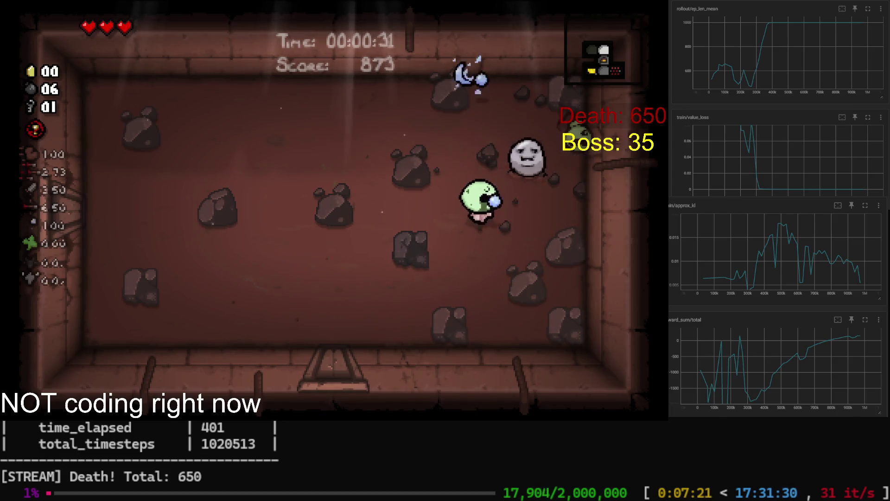
key("a")
key("a")
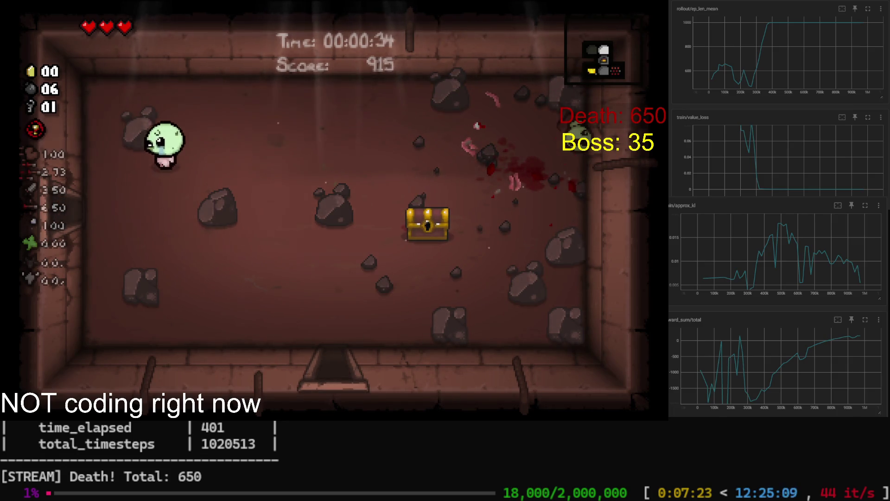
key("a")
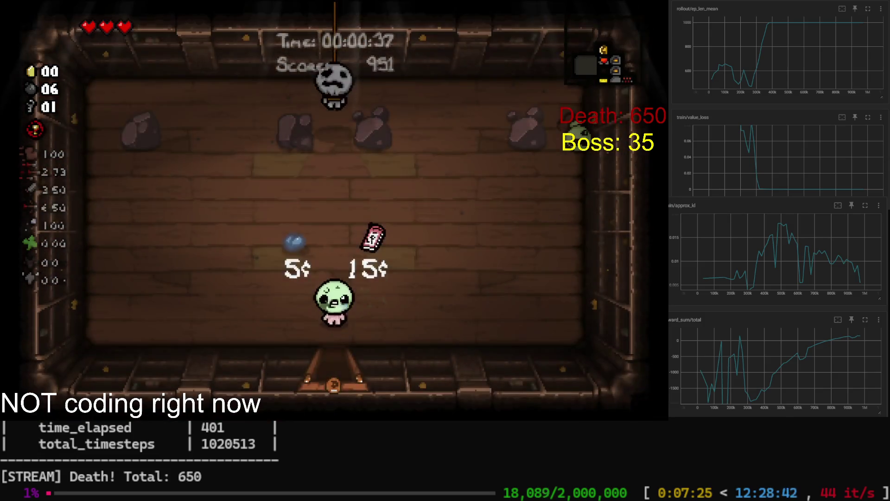
key("a")
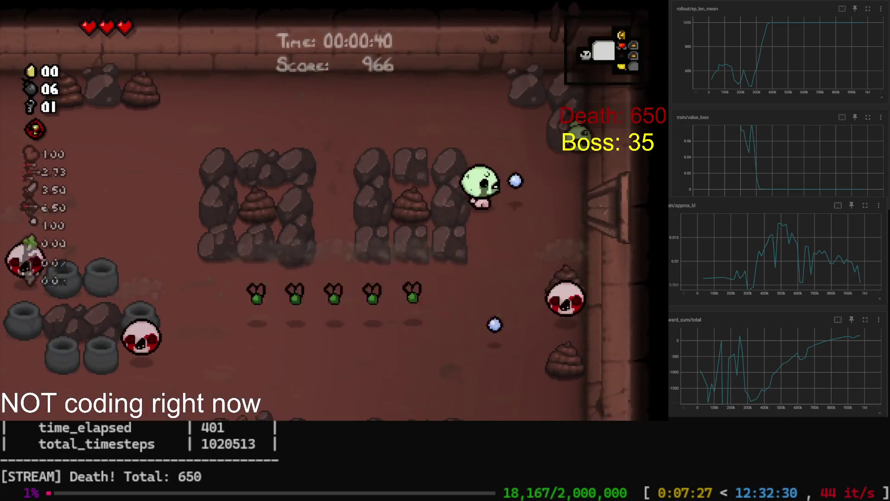
Let the agent play until deaths reach 652, then interrupt training with Ctrl+C to save the checkpoint
key("w")
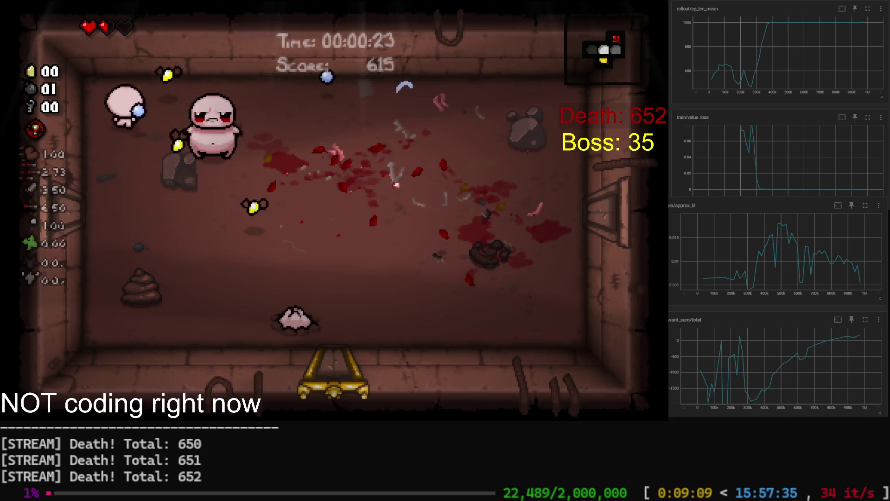
key("ctrl+c")
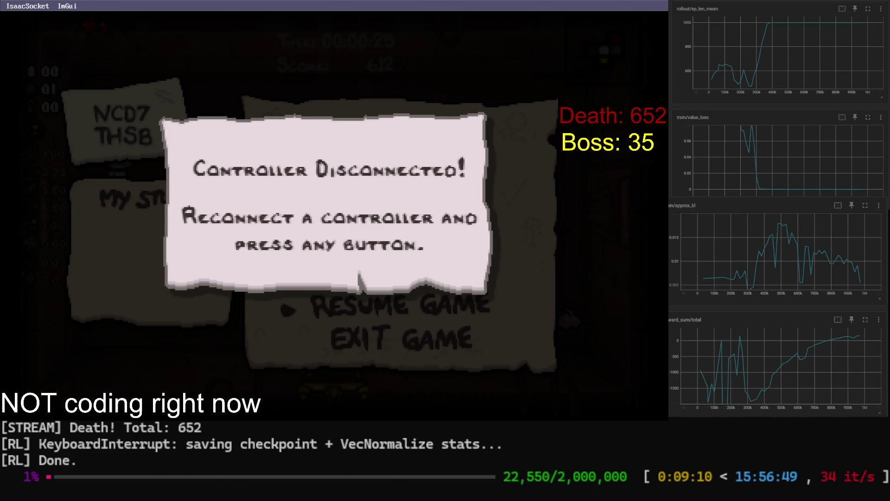
Recall and rerun the python train_ppo command so a fresh Basement I run starts
key("Up")
key("Return")
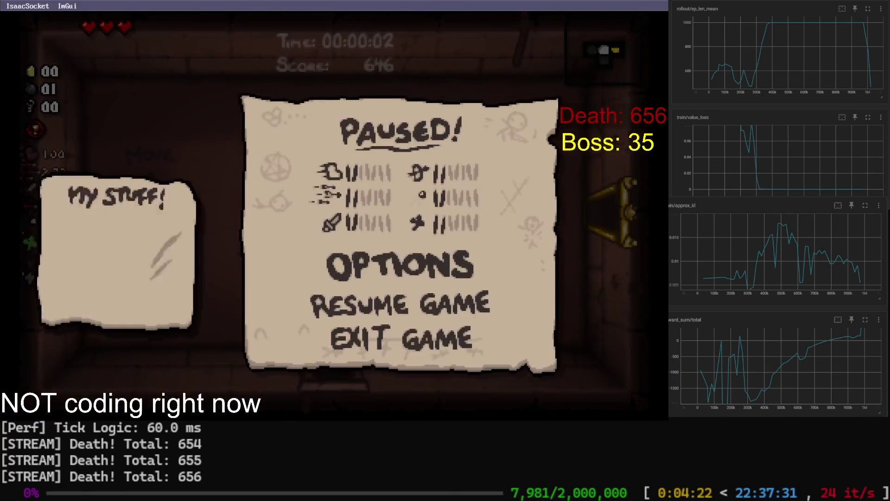
Interrupt training with Ctrl+C so the checkpoint and VecNormalize stats are saved
key("ctrl+c")
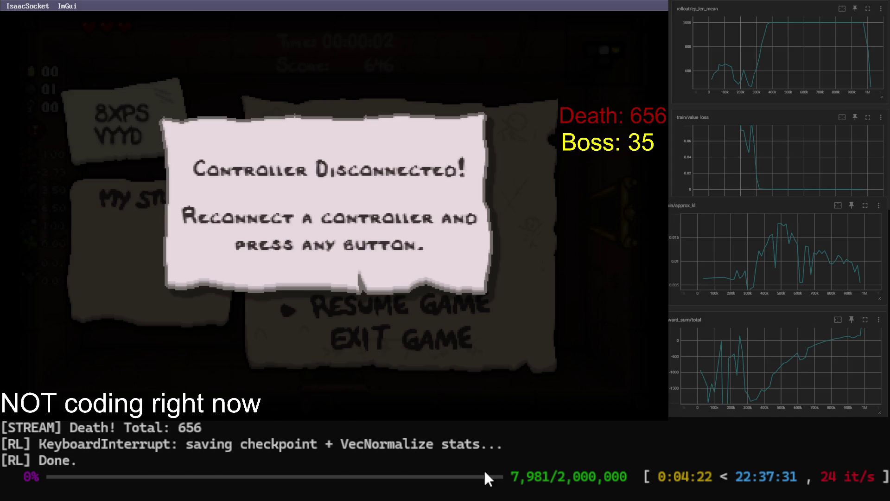
Recall the train_ppo command and copy its 'python -m binding_cheat.rl.train_ppo' part
key("Up")
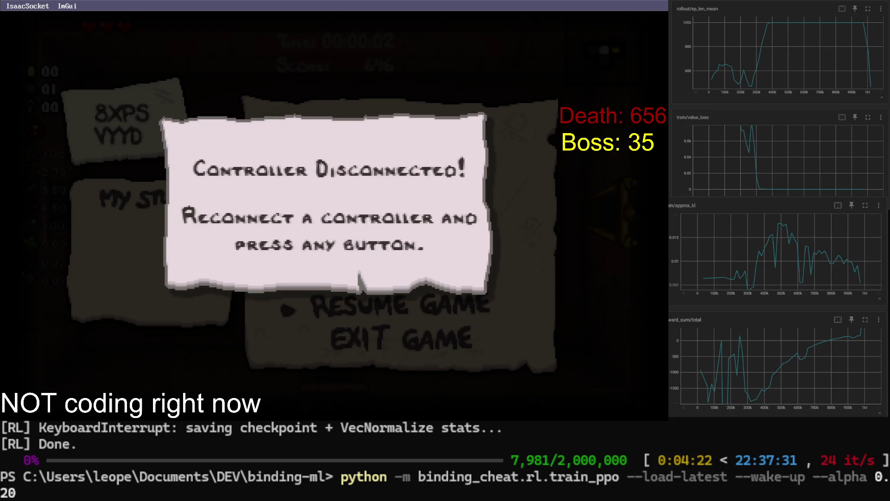
left_click_drag(342, 477, 620, 476)
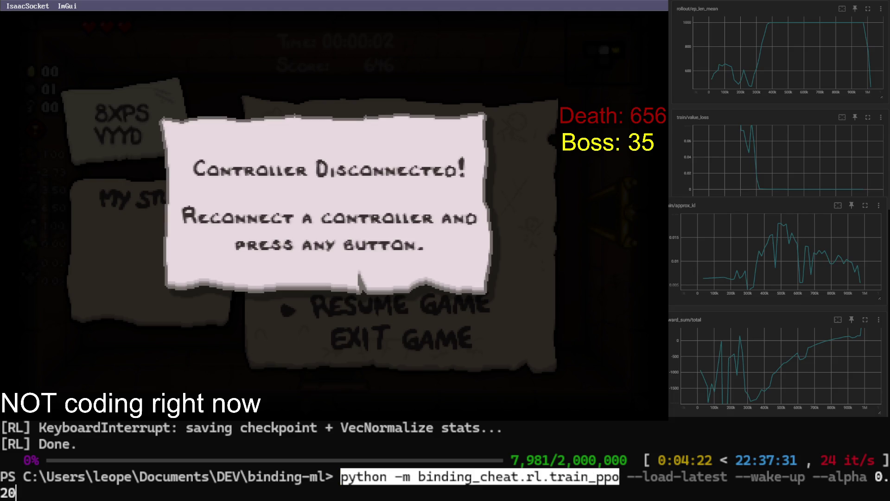
key("ctrl+c")
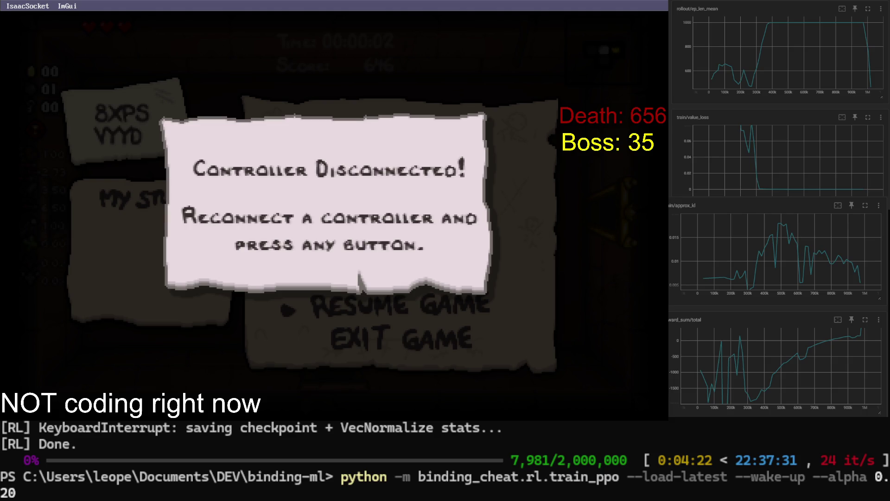
Run the training command without --load-latest, then stop it after a few seconds
key("Up")
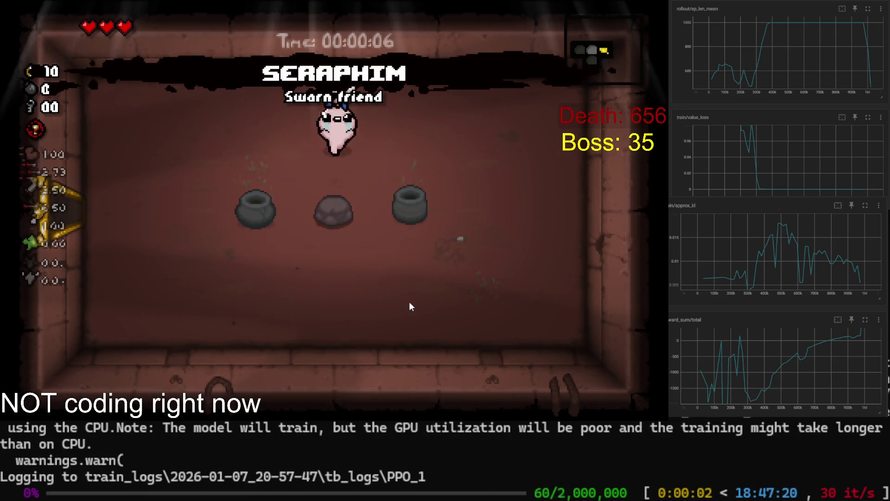
key("ctrl+c")
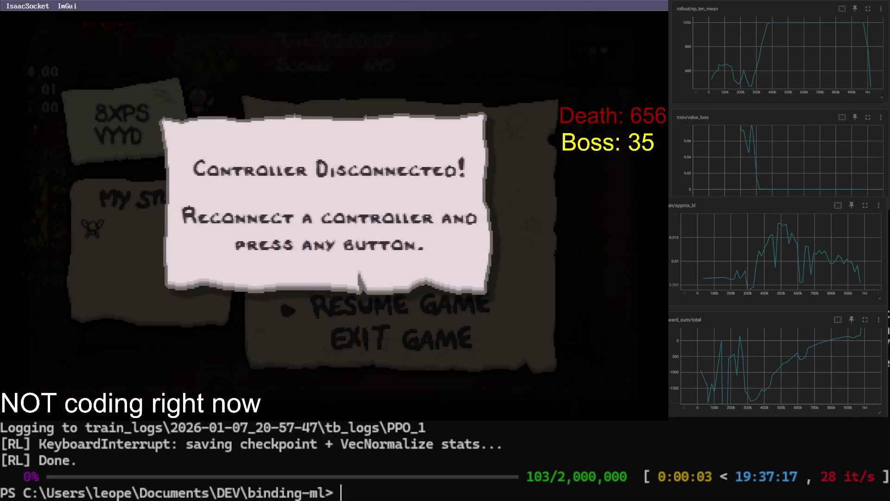
Relaunch training with --load-latest --wake-up --alpha 0.20, then pause the game
key("Up")
key("Up")
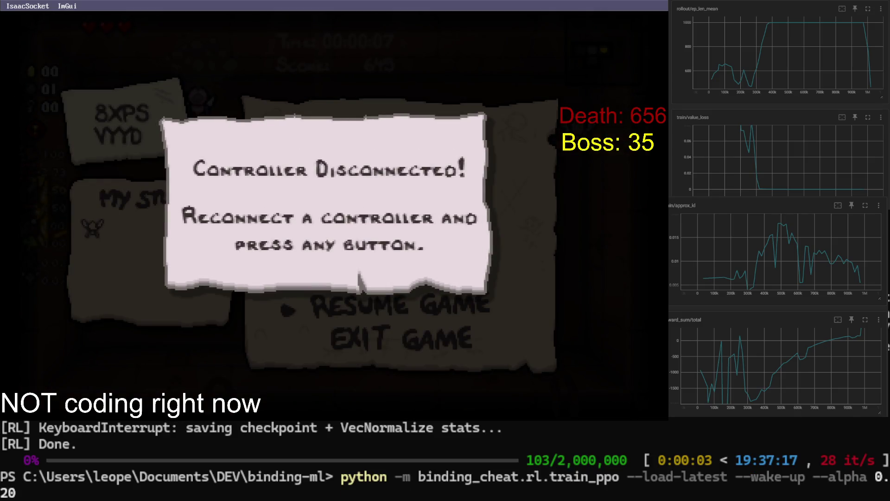
key("Return")
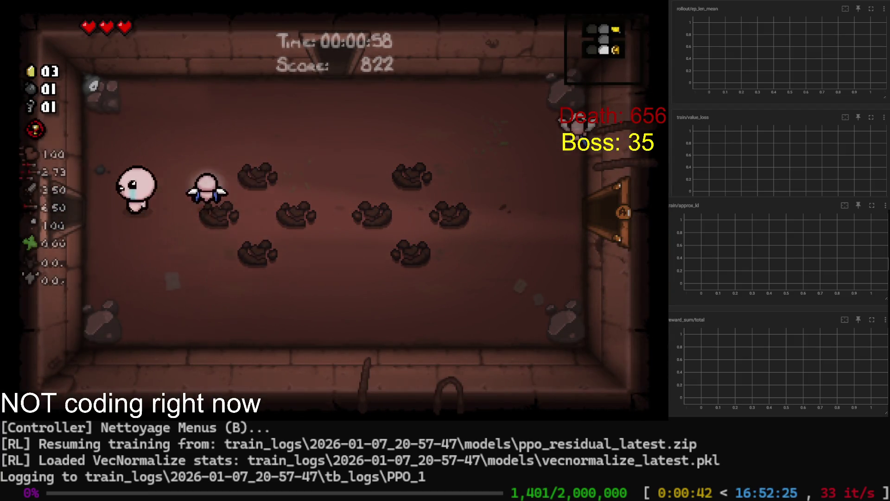
key("Escape")
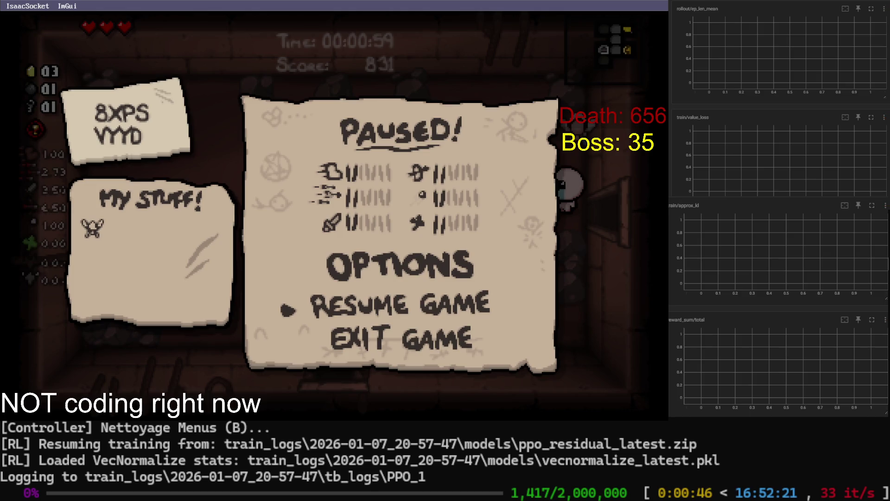
Stop training, dismiss the controller notice and exit the run back to the file-select screen
key("ctrl+c")
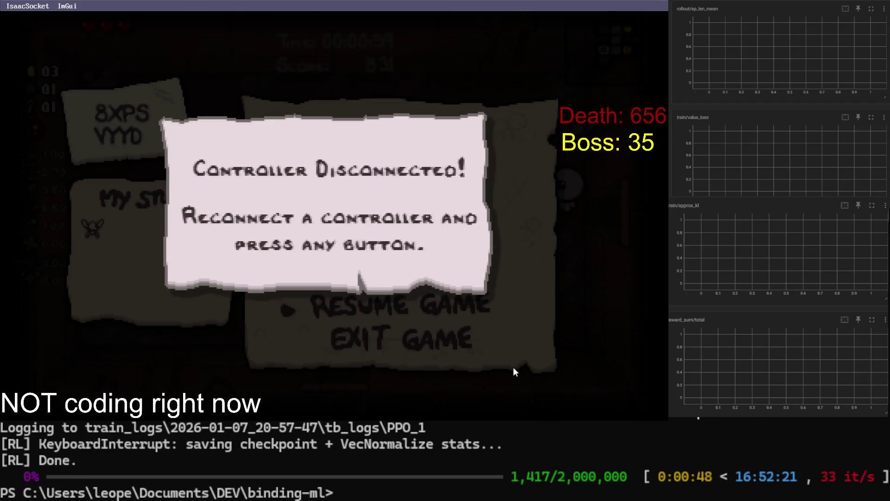
key("Return")
key("Down")
key("Return")
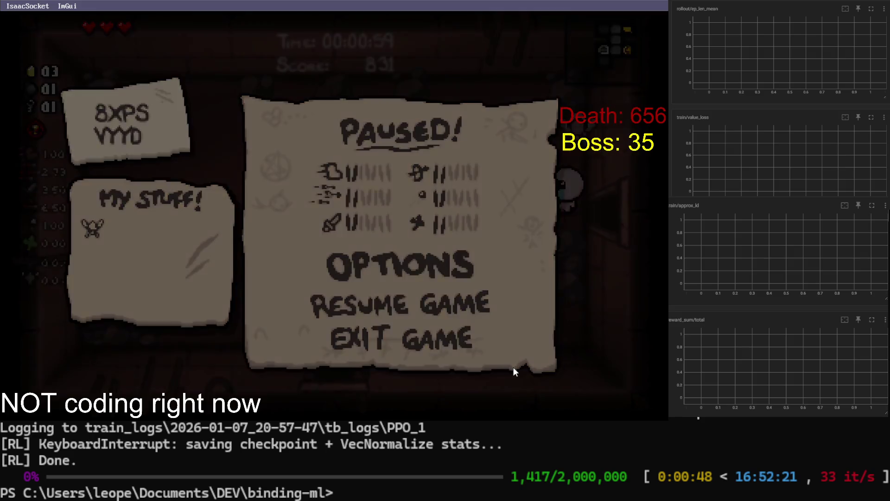
key("Escape")
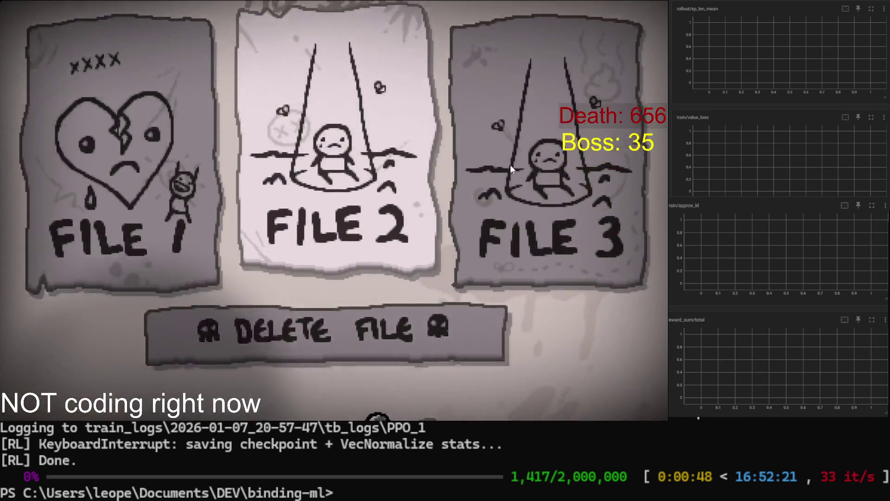
Back out of the file-select screen to the Press Start title screen
key("Escape")
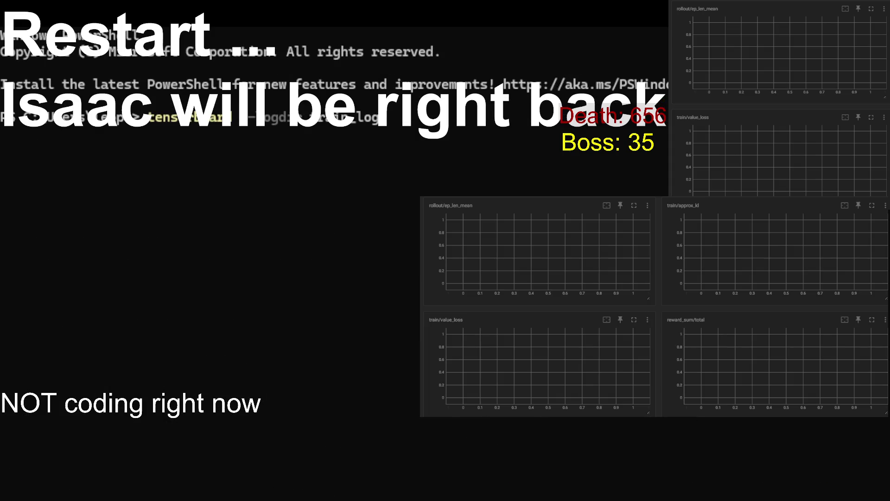
Clear the prompt, enlarge the terminal text and cd into Documents\DEV\binding-ml
key("BackSpace")
key("BackSpace")
key("BackSpace")
key("BackSpace")
key("BackSpace")
key("BackSpace")
key("BackSpace")
key("BackSpace")
key("BackSpace")
type("c")
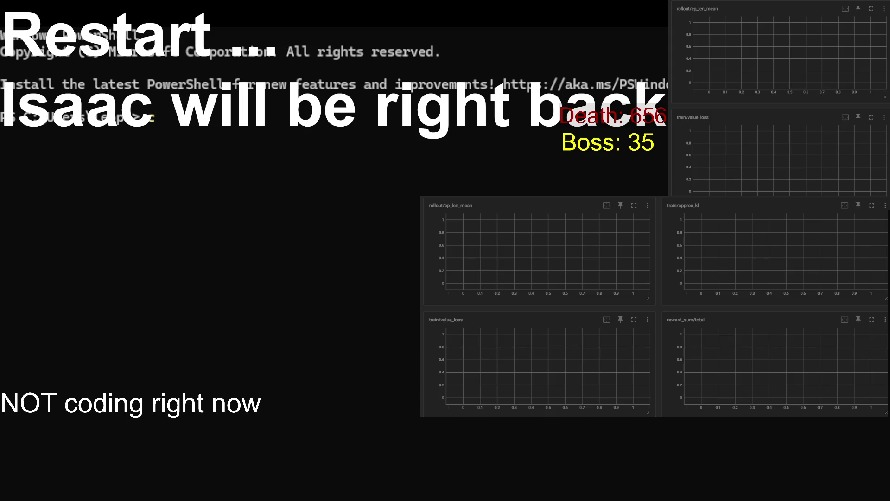
key("ctrl+plus")
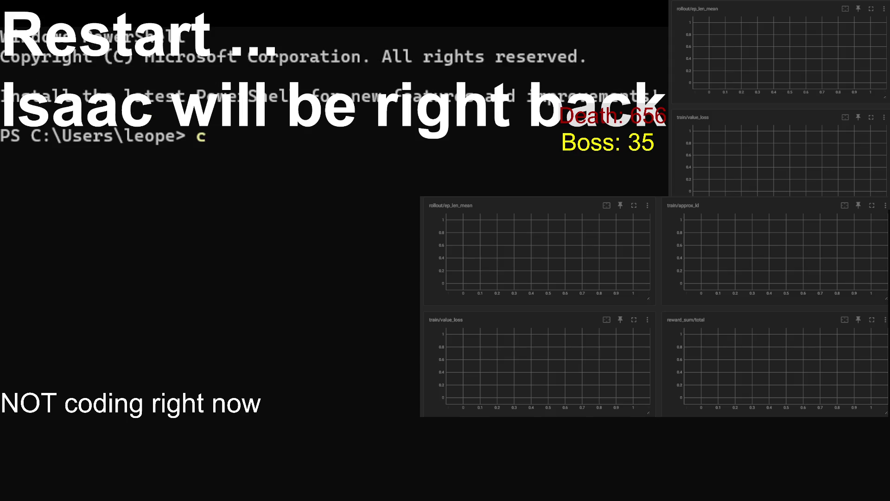
type("d ")
type("Do")
key("Tab")
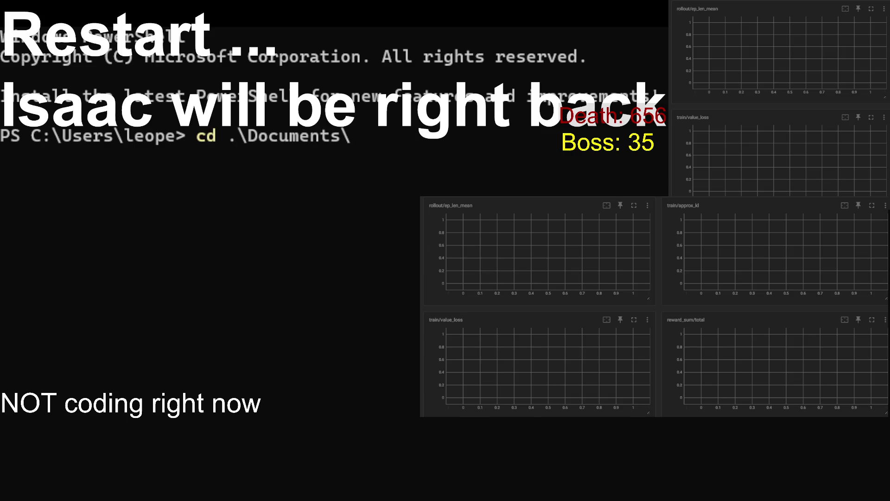
type("DE")
key("Tab")
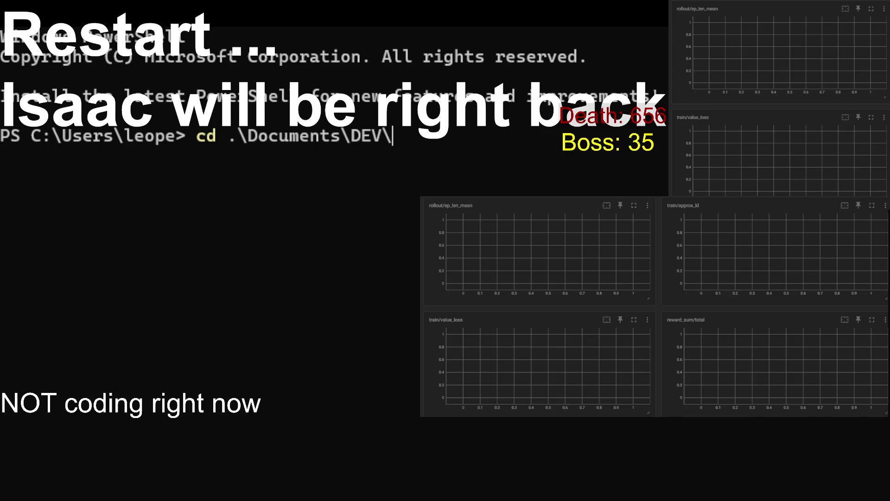
type("b")
key("Tab")
key("Return")
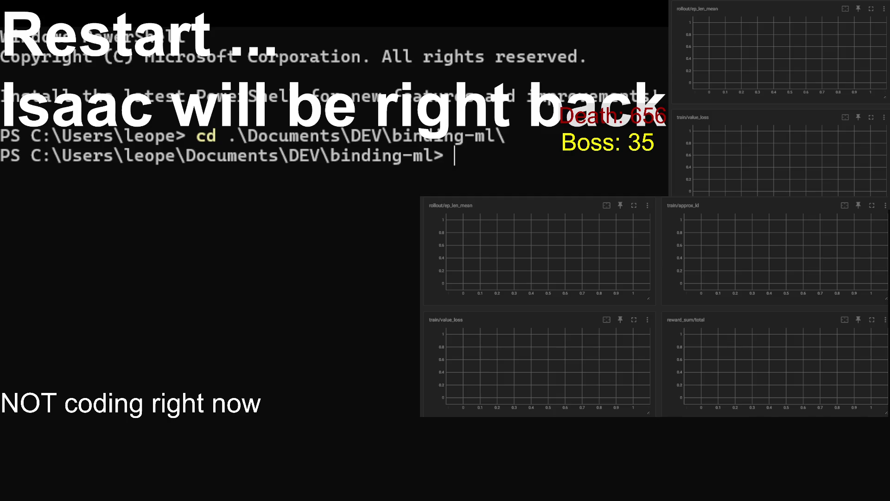
type("tensorboard --logdir")
Launch 'tensorboard --logdir' on the training logs, then clear the terminal output
key("Return")
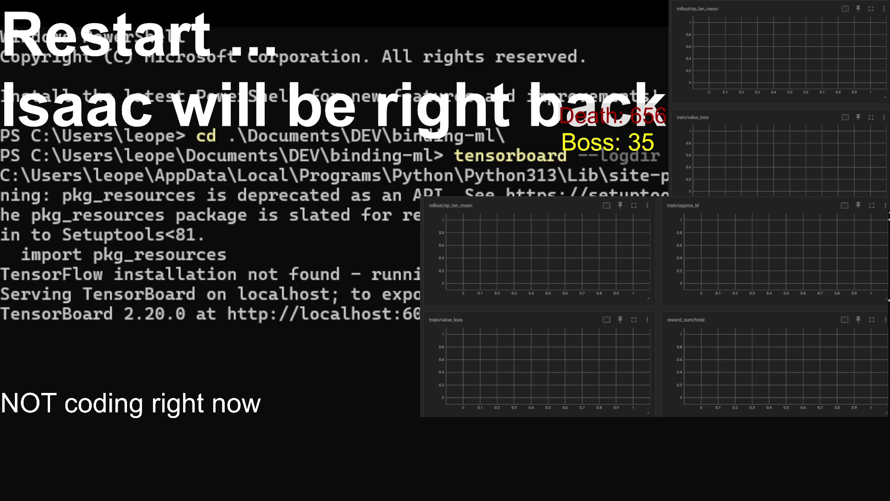
key("Return")
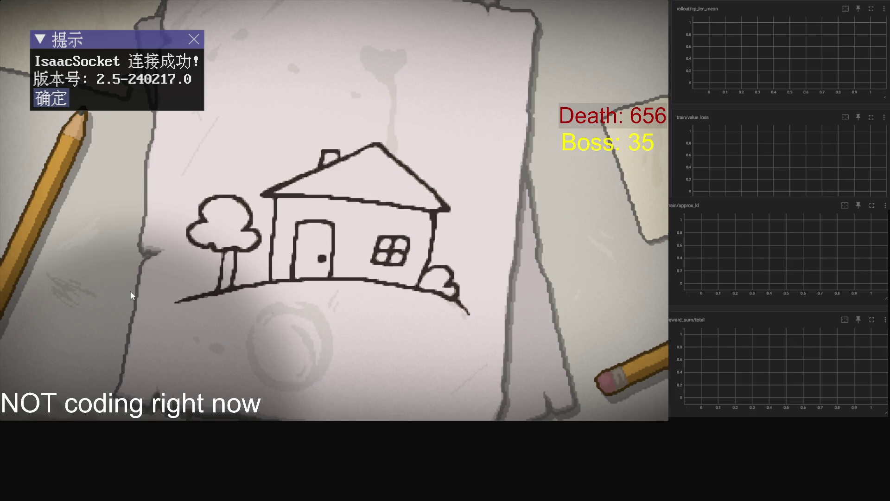
Skip the intro, select save File 2 and continue the saved Basement I run
key("space")
key("space")
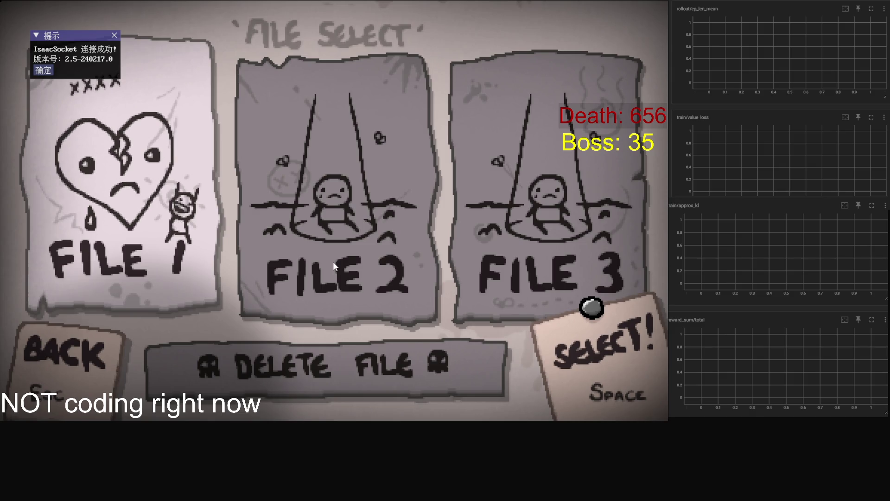
key("Right")
key("space")
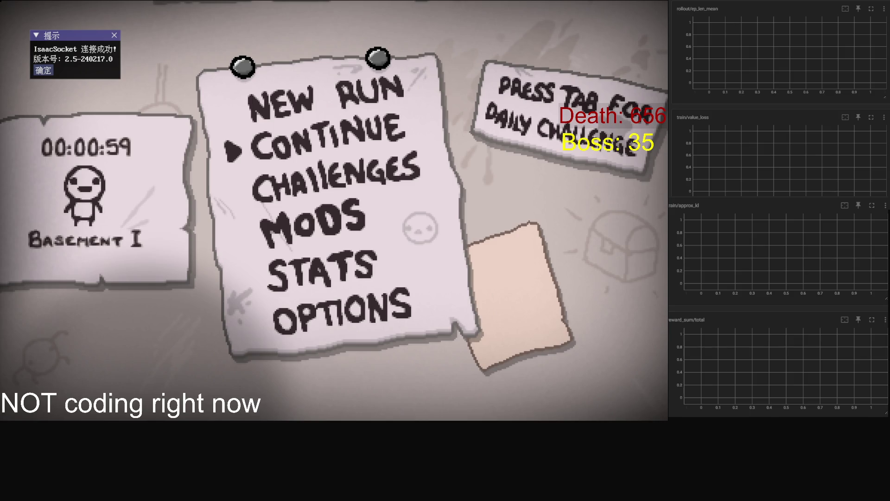
key("Return")
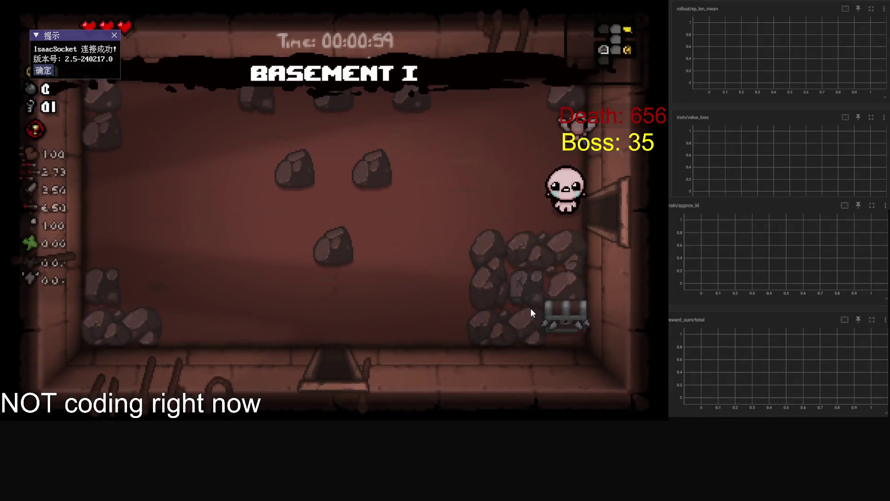
Pause, reach Change Controller via Options, then dismiss the Select a Controller prompt
key("Escape")
key("Up")
key("Return")
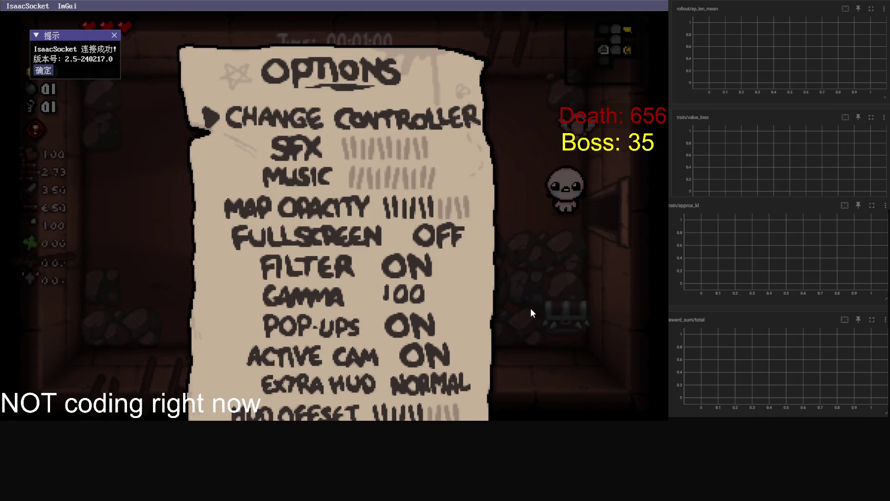
key("Return")
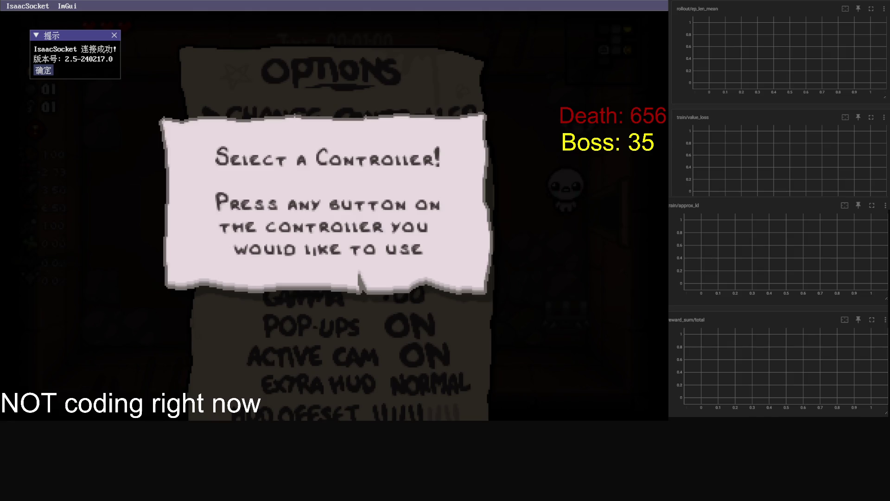
key("Escape")
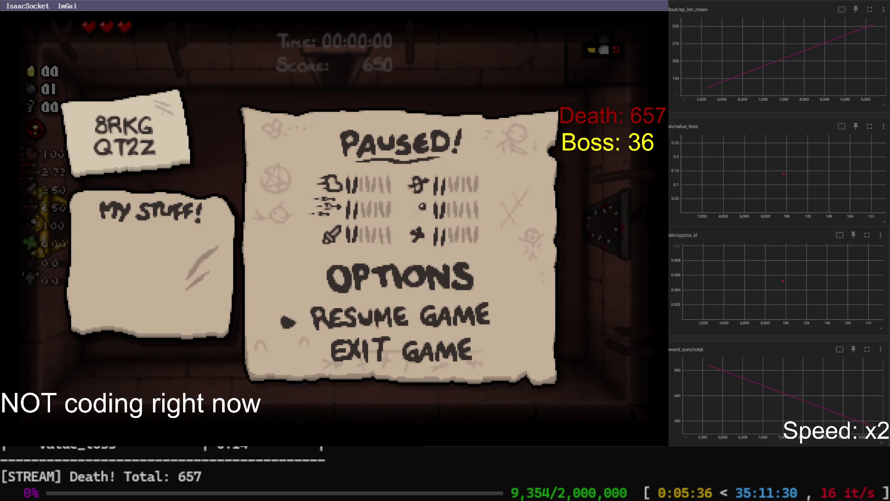
Interrupt training with Ctrl+C so a checkpoint and normalization stats are saved
key("ctrl+c")
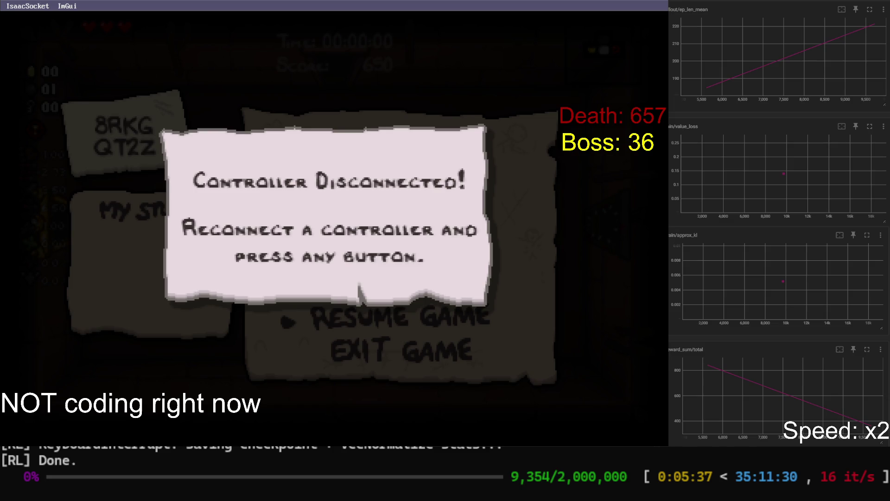
Recall and rerun the train_ppo command to resume training from the checkpoint
key("Up")
key("Return")
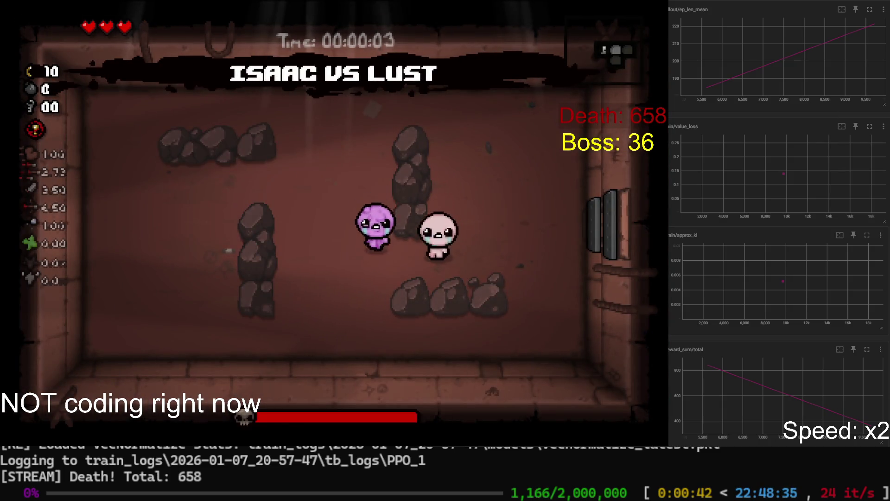
Pause the game, stop training with Ctrl+C, and relaunch the train_ppo command
key("Escape")
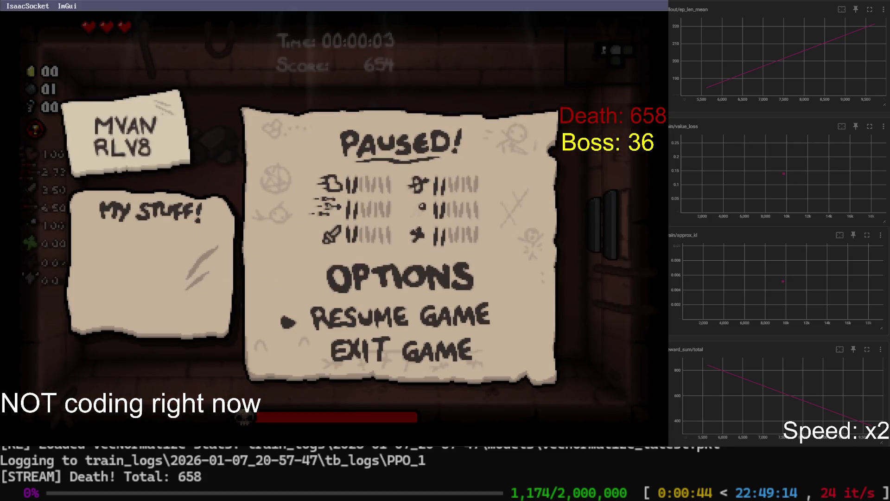
key("ctrl+c")
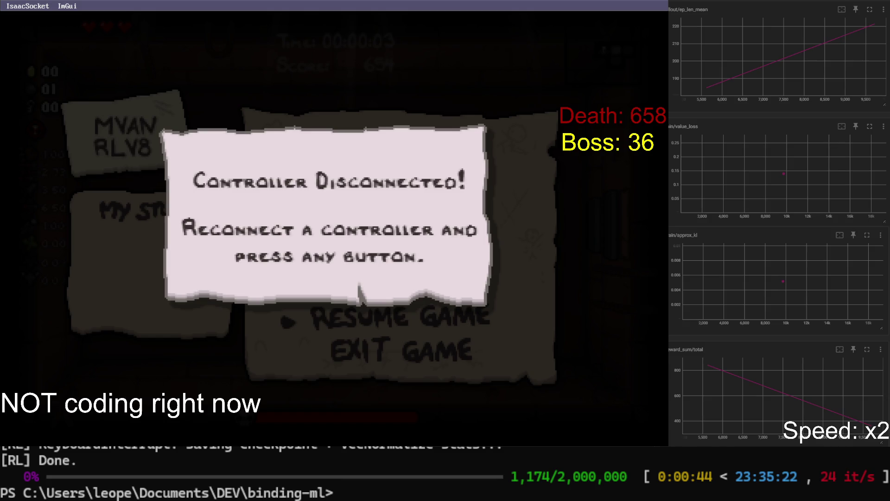
key("Up")
key("Return")
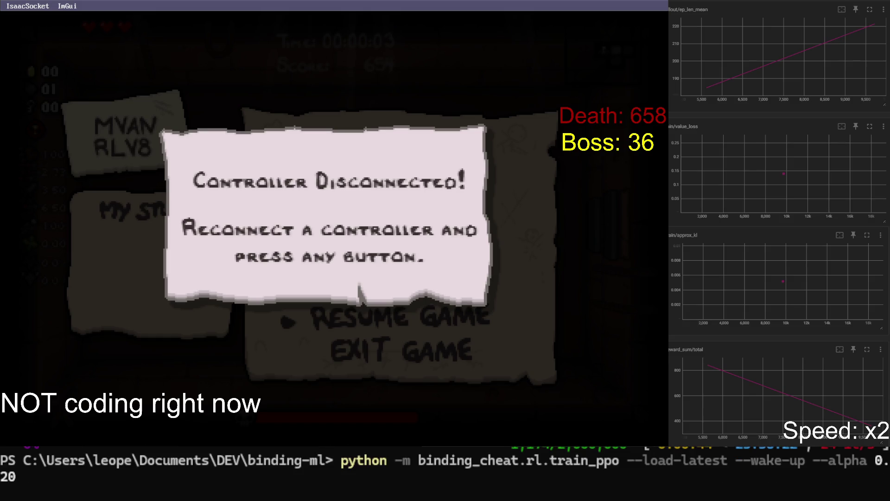
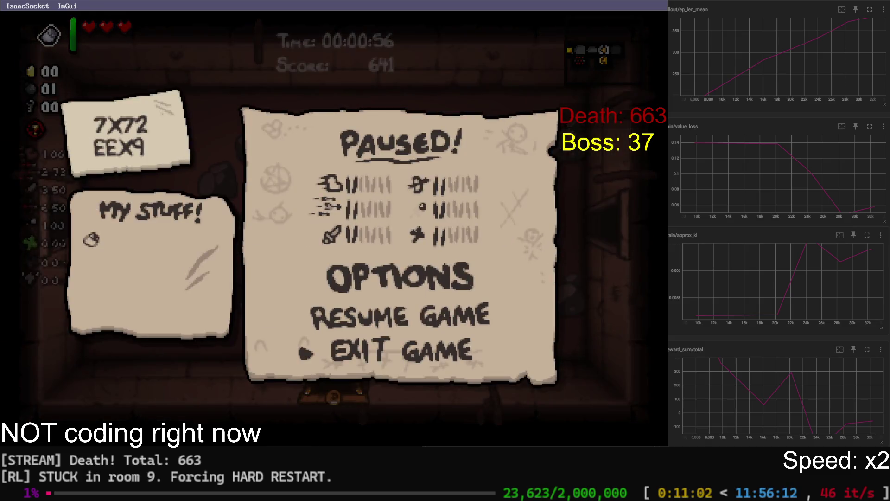
Restart the stuck run, steer Isaac briefly, then interrupt train_ppo with Ctrl+C to save a checkpoint at 81,160 steps
key("Return")
key("Return")
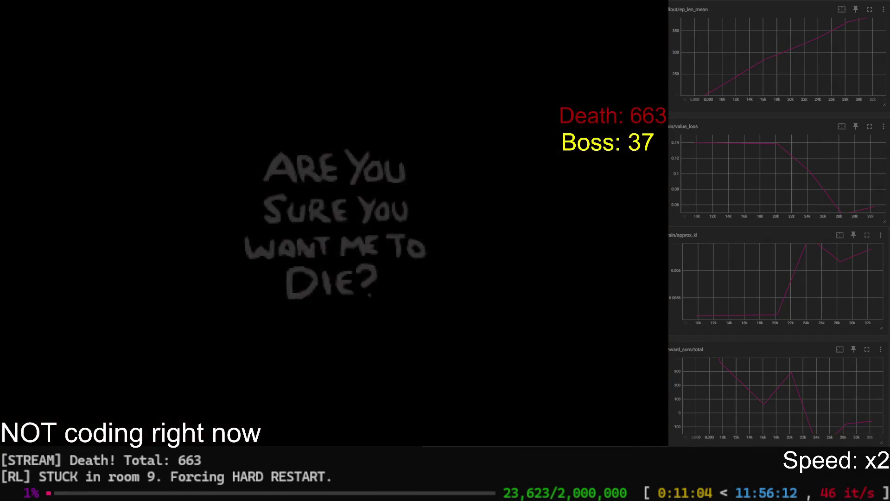
key("s")
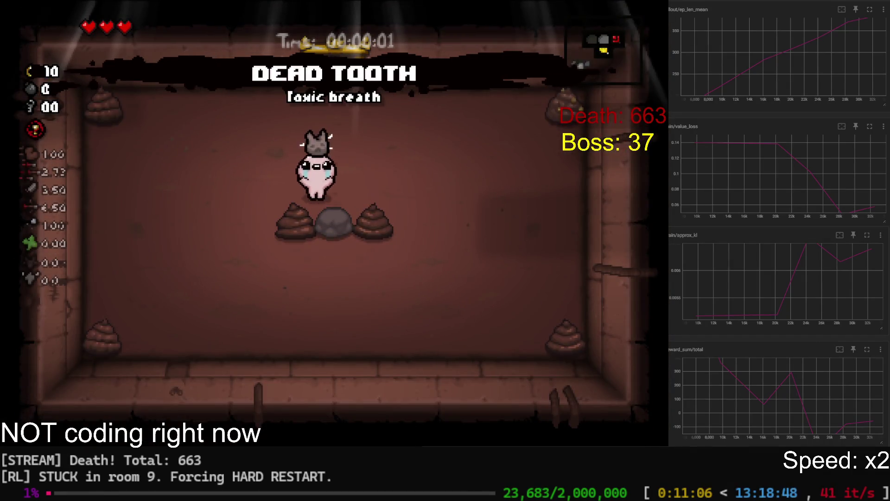
key("d")
key("Left")
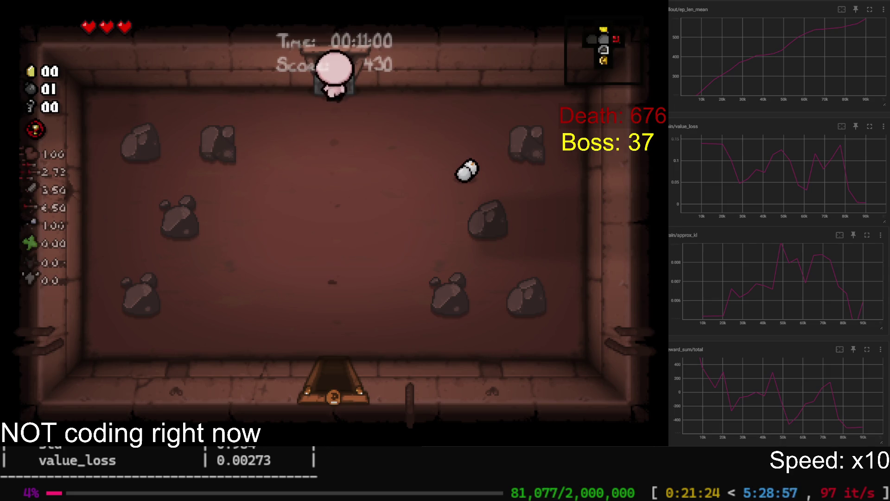
key("ctrl+c")
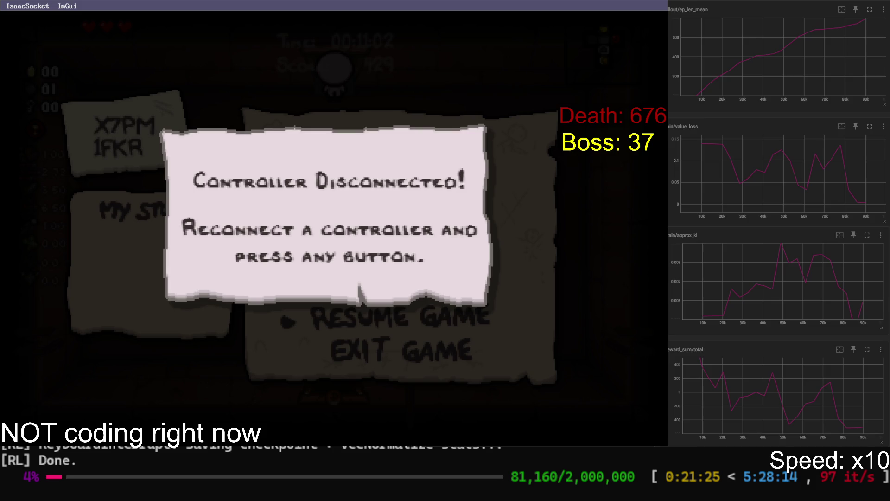
Relaunch 'python -m binding_cheat.rl.train_ppo --load-latest' to resume from the saved checkpoint
key("Up")
key("Return")
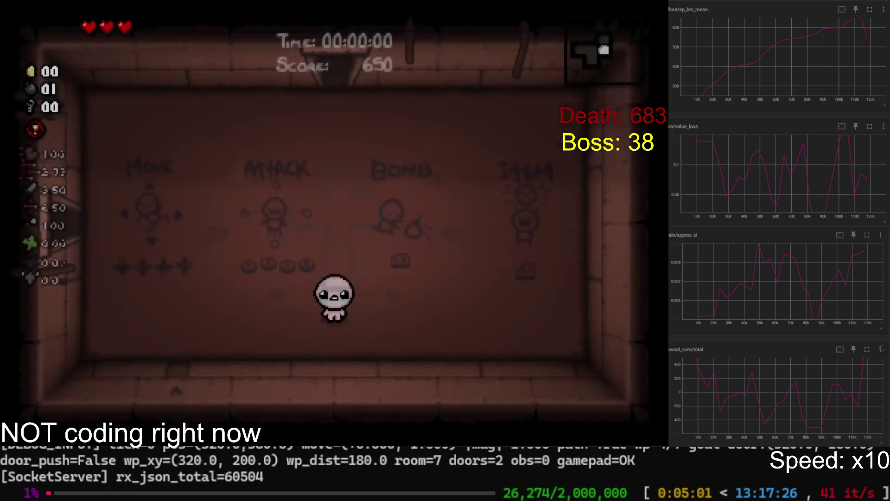
Stop the training session with Ctrl+C and rerun the recalled train_ppo command
key("ctrl+c")
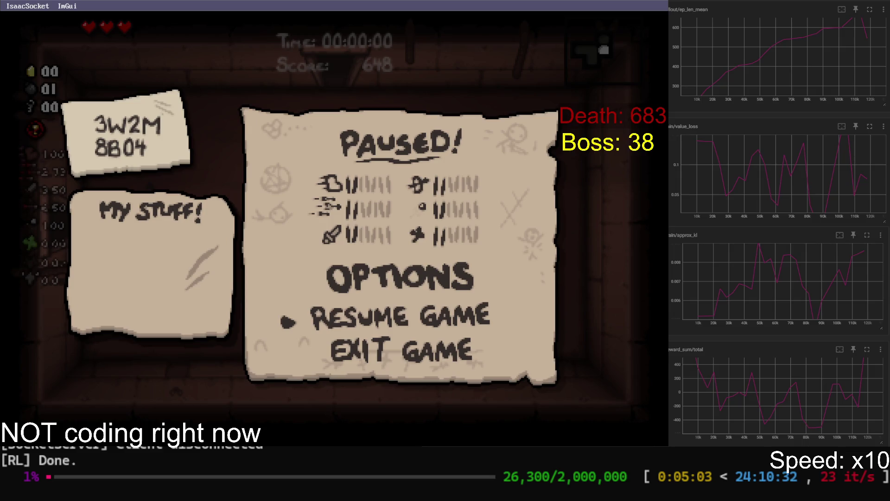
key("Up")
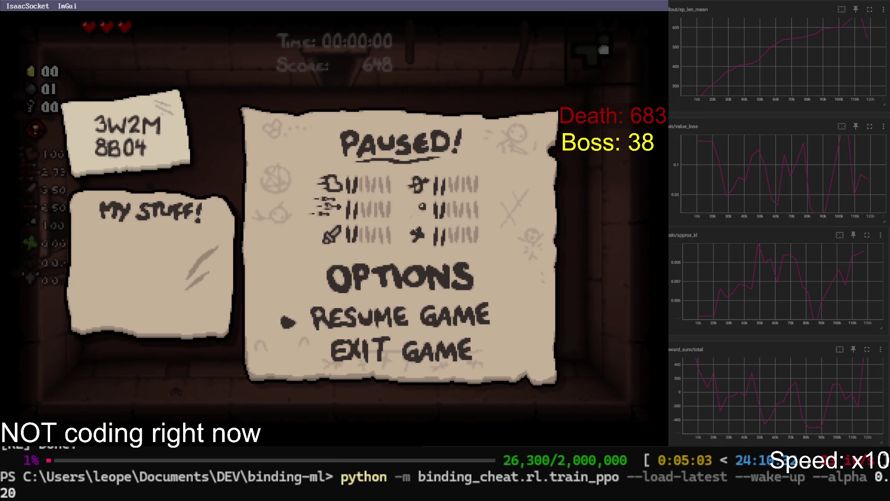
key("Return")
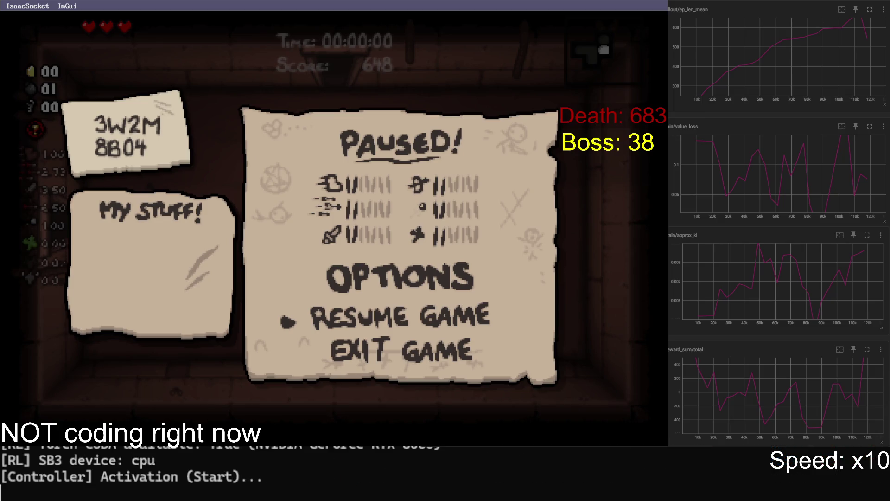